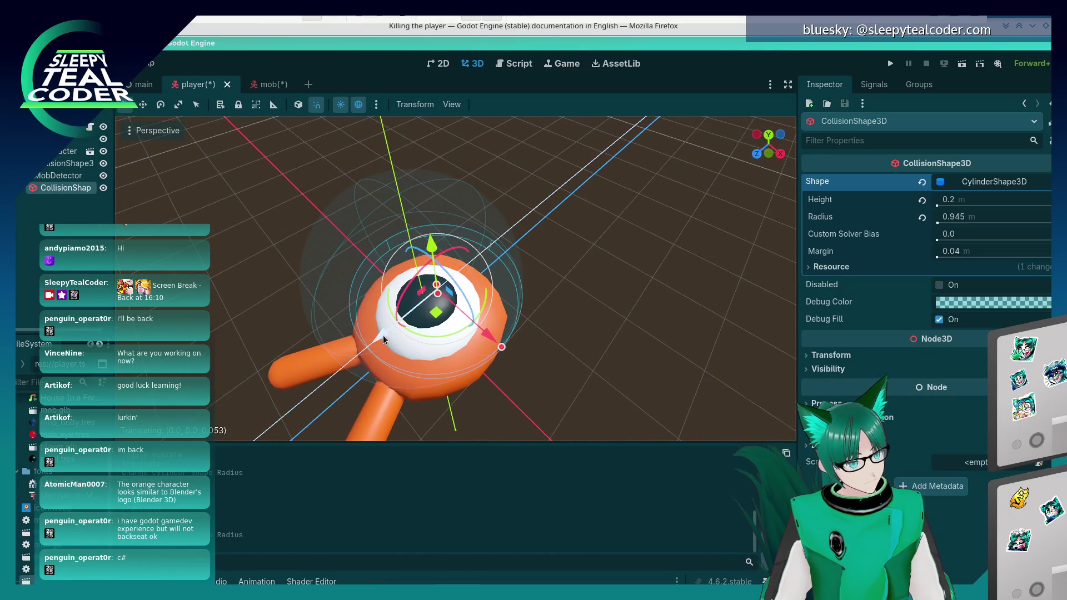
Deselect CollisionShape3D and orbit lower to view the player's cylinder hitbox from below.
{"action": "left_click", "coordinate": [584, 339]}
{"action": "mouse_move", "coordinate": [585, 339]}
{"action": "left_mouse_down"}
{"action": "mouse_move", "coordinate": [476, 256]}
{"action": "mouse_move", "coordinate": [562, 298]}
{"action": "mouse_move", "coordinate": [543, 295]}
{"action": "left_mouse_up"}
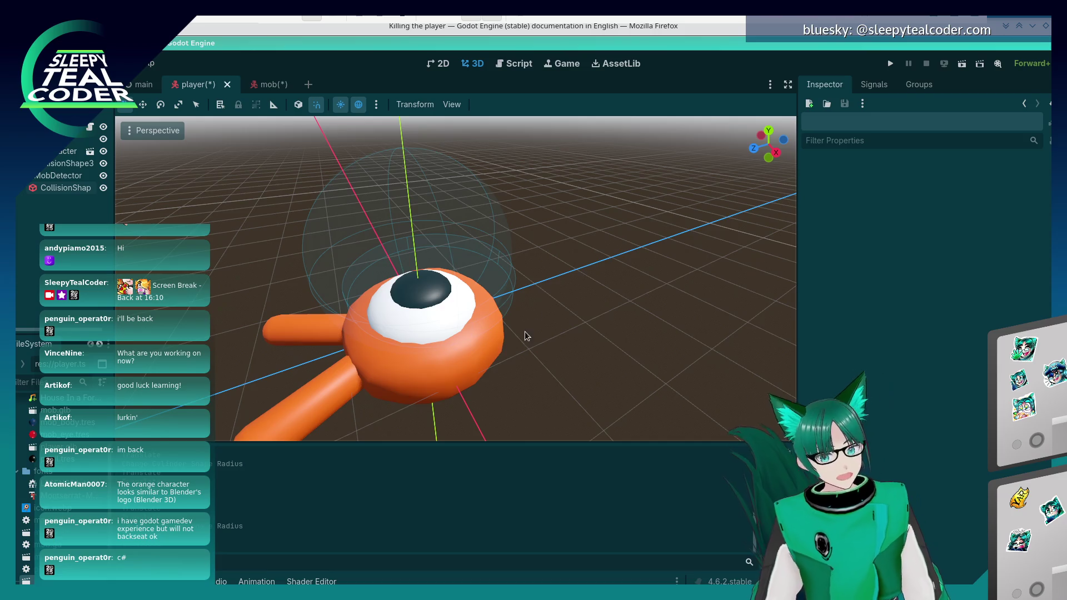
{"action": "key", "text": "alt+Tab"}
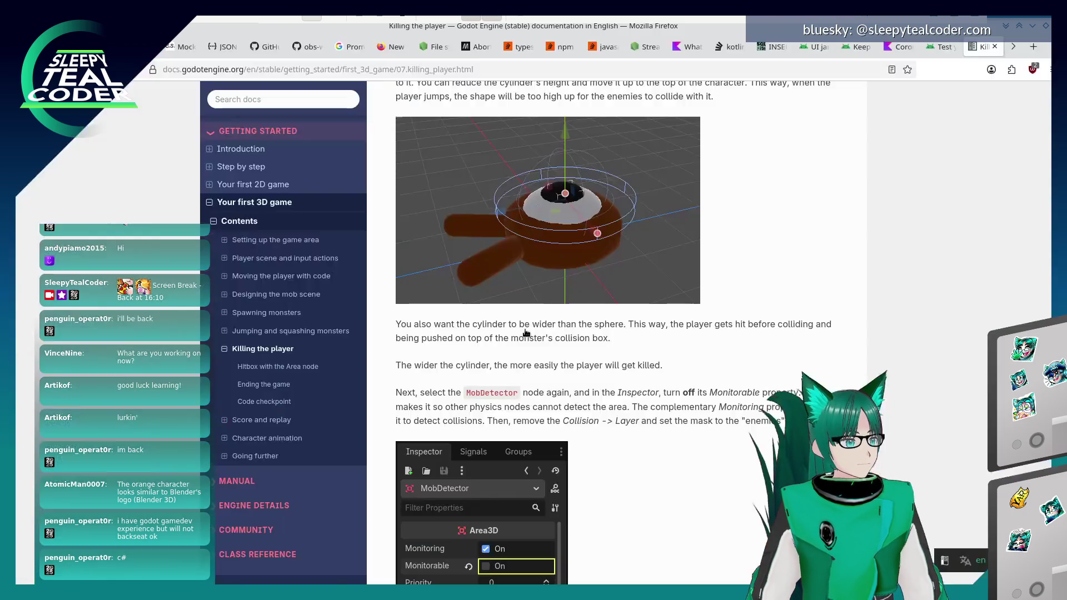
{"action": "scroll", "coordinate": [576, 385], "scroll_direction": "down", "scroll_amount": 5}
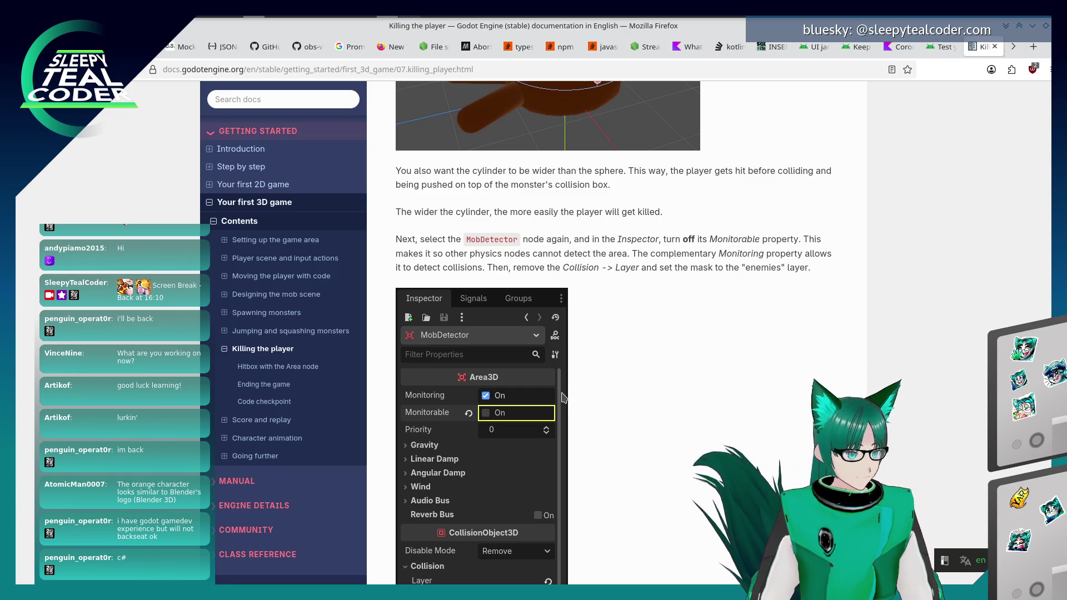
{"action": "scroll", "coordinate": [564, 397], "scroll_direction": "up", "scroll_amount": 3}
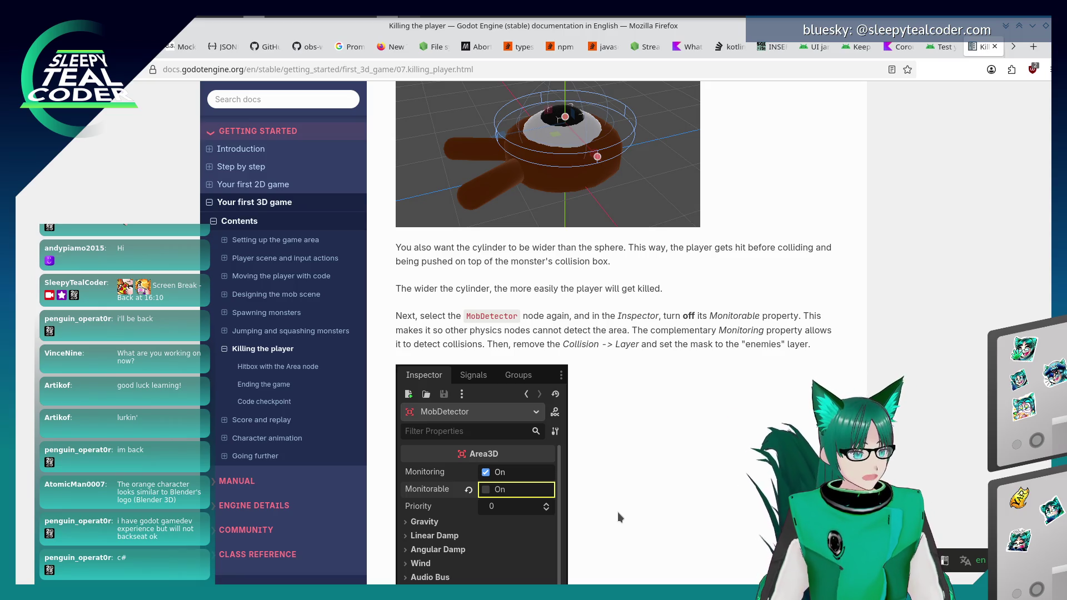
{"action": "scroll", "coordinate": [618, 512], "scroll_direction": "up", "scroll_amount": 3}
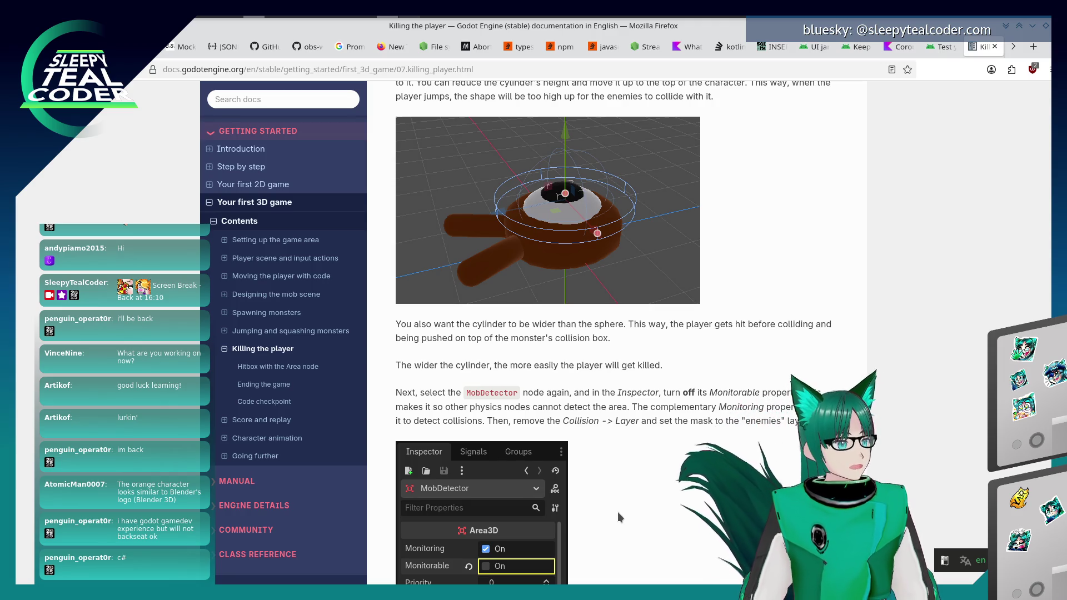
{"action": "key", "text": "alt+Tab"}
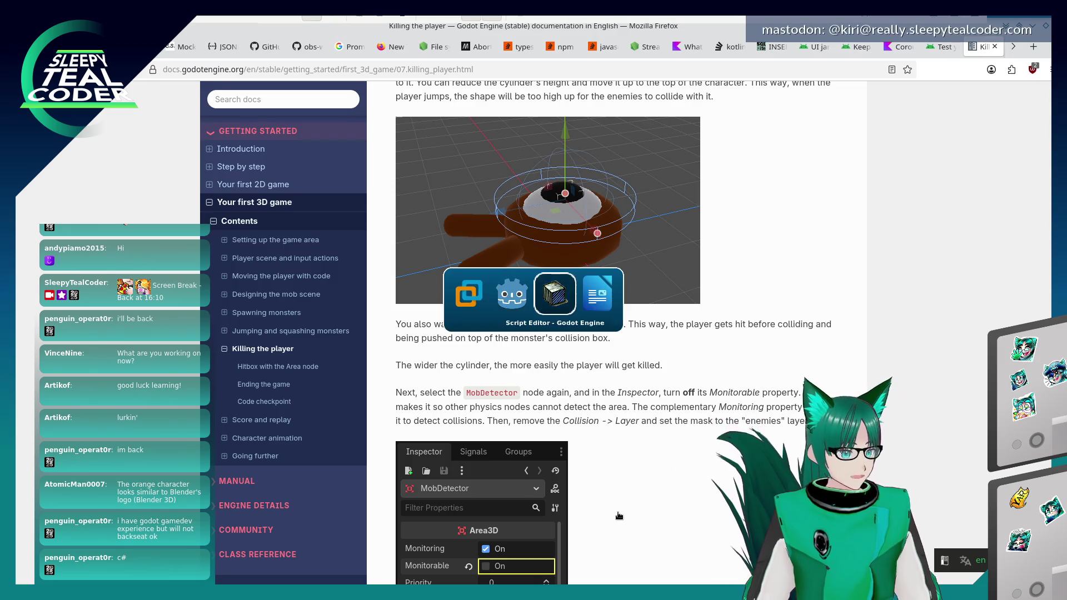
{"action": "key", "text": "alt+Tab"}
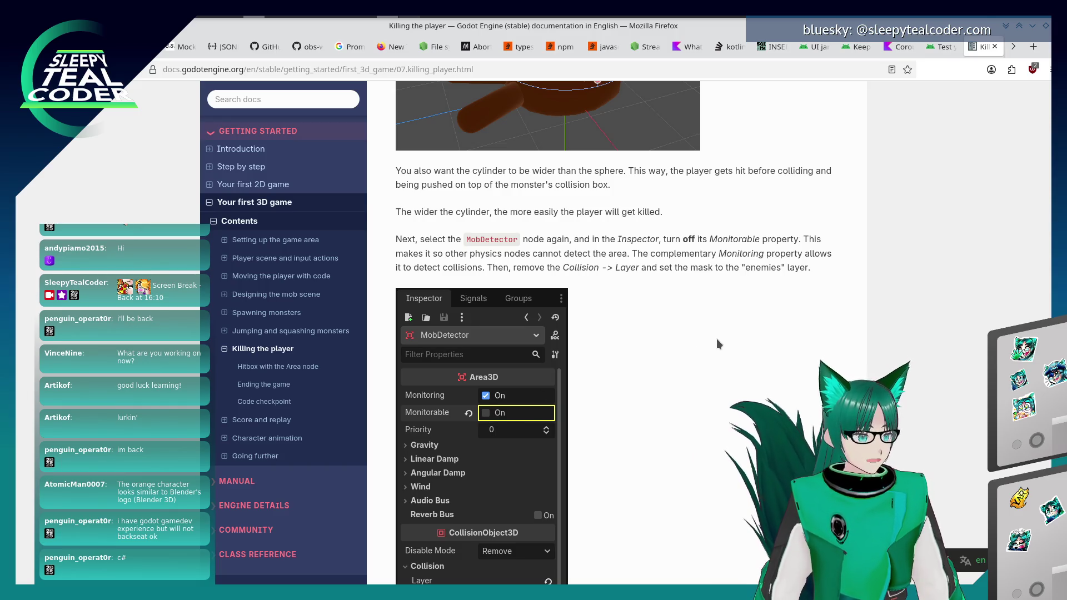
{"action": "key", "text": "alt+Tab"}
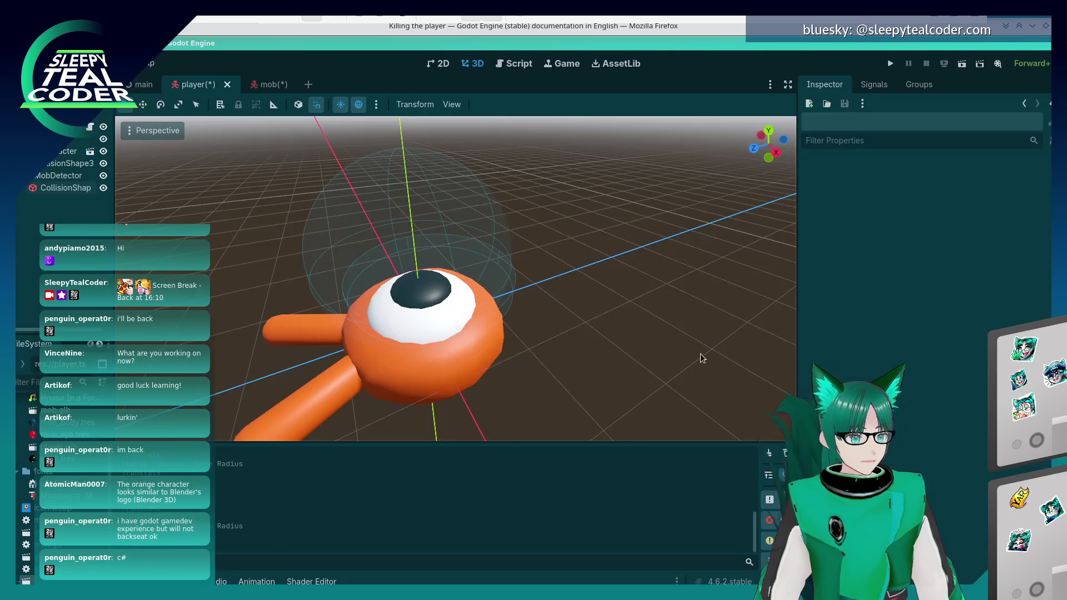
Select MobDetector and uncheck its Monitorable property, checking the tutorial's instructions.
{"action": "left_click", "coordinate": [61, 176]}
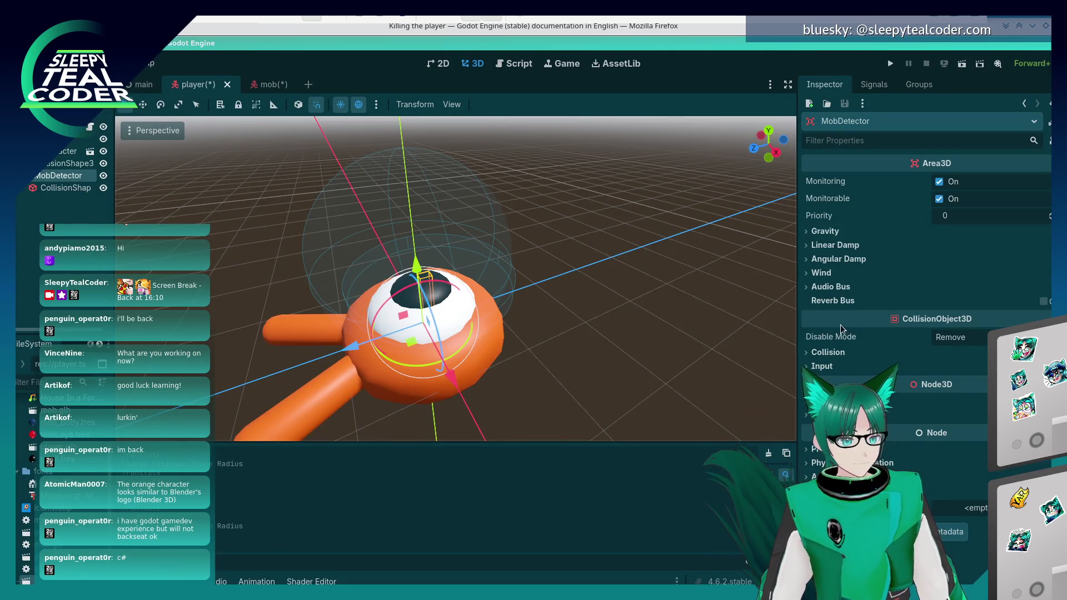
{"action": "left_click", "coordinate": [940, 199]}
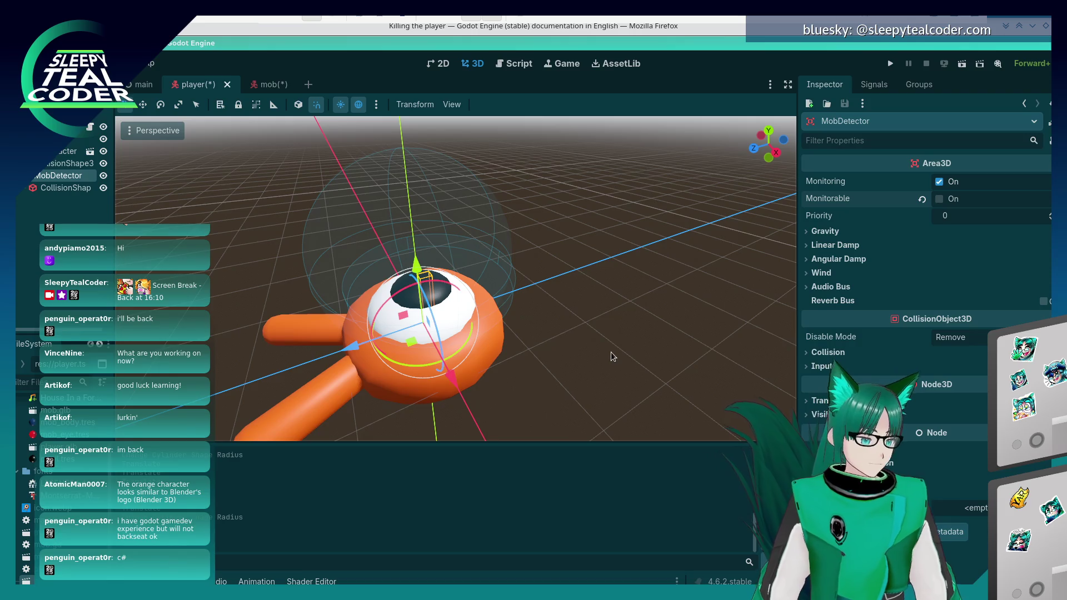
{"action": "key", "text": "alt+Tab"}
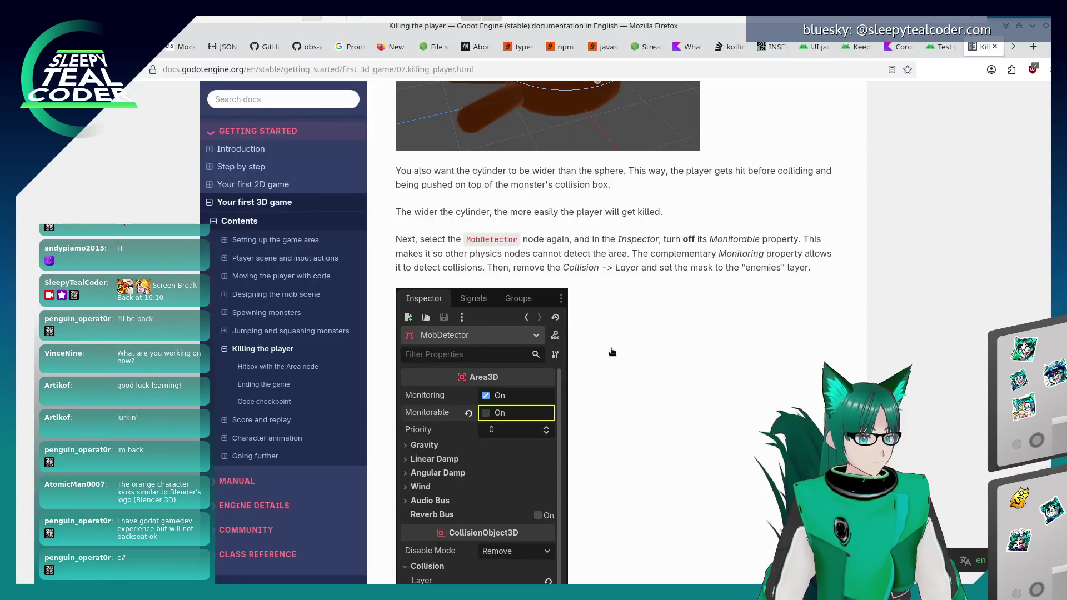
{"action": "scroll", "coordinate": [607, 396], "scroll_direction": "down", "scroll_amount": 2}
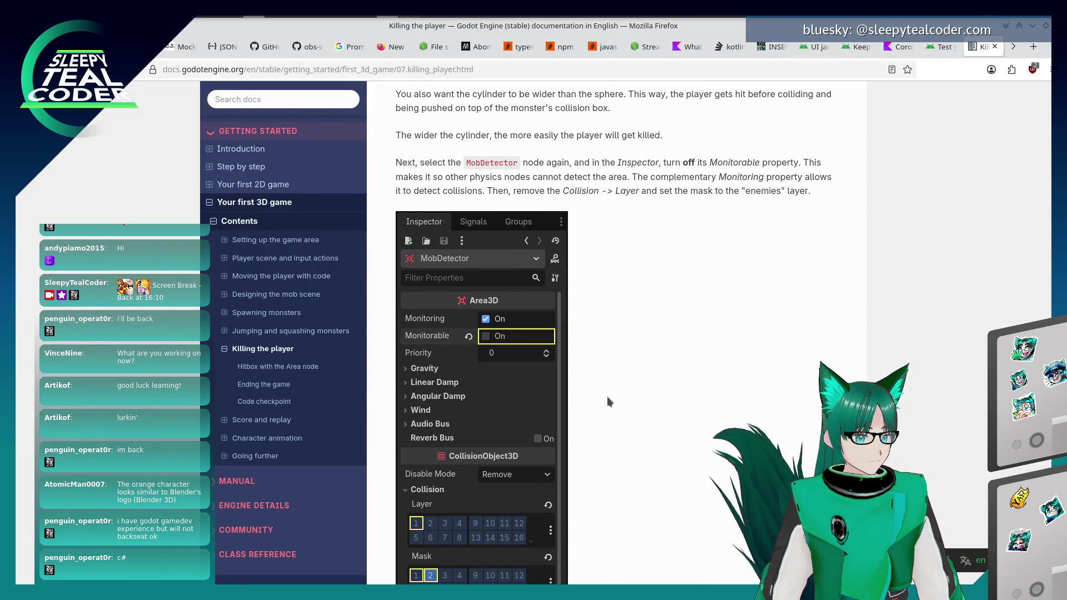
{"action": "scroll", "coordinate": [607, 396], "scroll_direction": "down", "scroll_amount": 3}
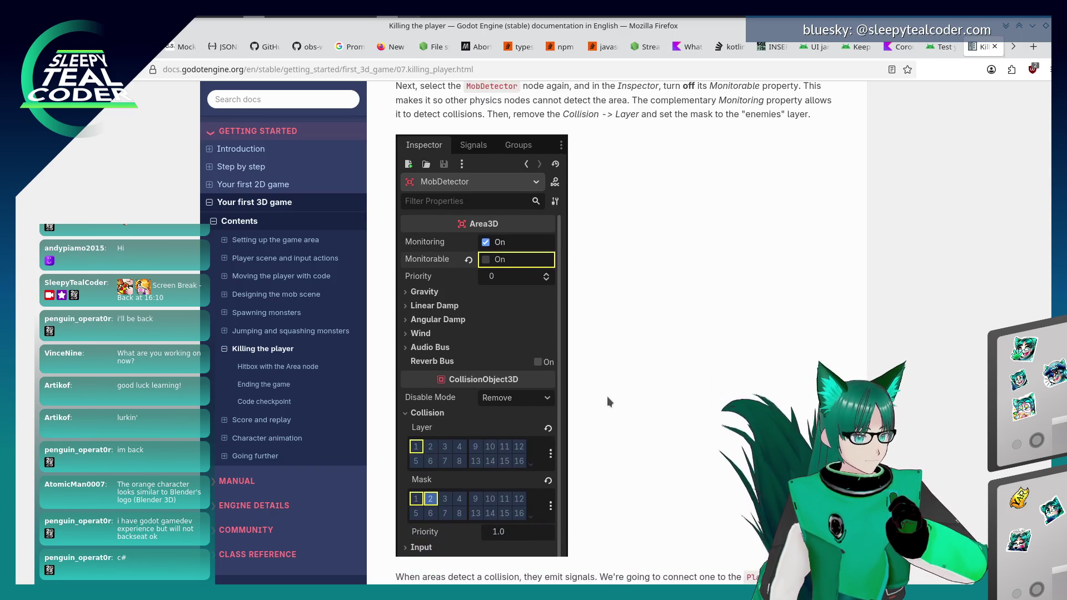
{"action": "scroll", "coordinate": [607, 396], "scroll_direction": "down", "scroll_amount": 1}
{"action": "scroll", "coordinate": [607, 395], "scroll_direction": "up", "scroll_amount": 3}
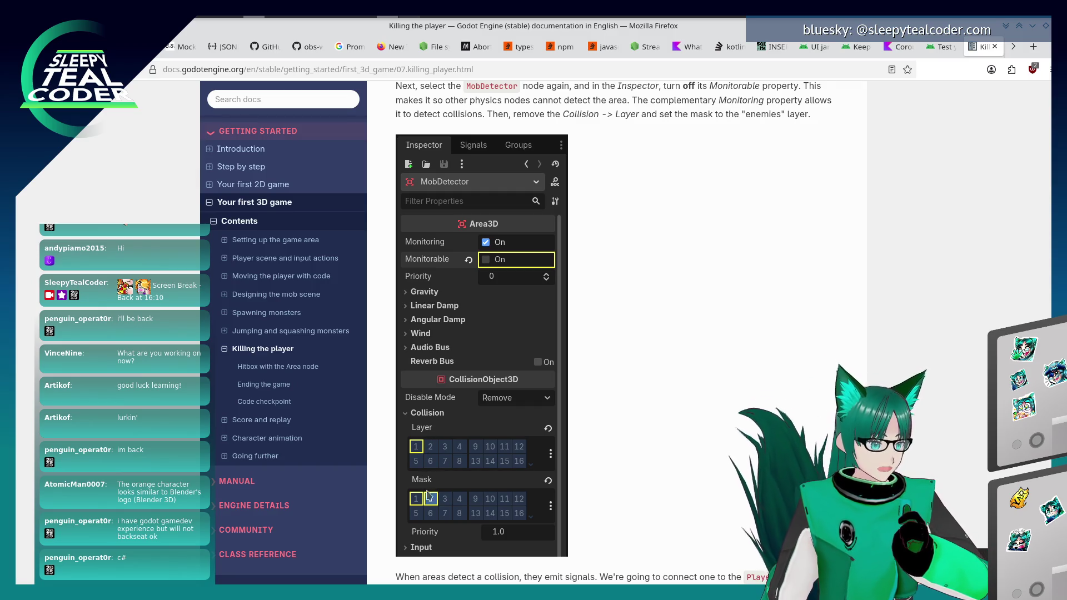
{"action": "key", "text": "alt+Tab"}
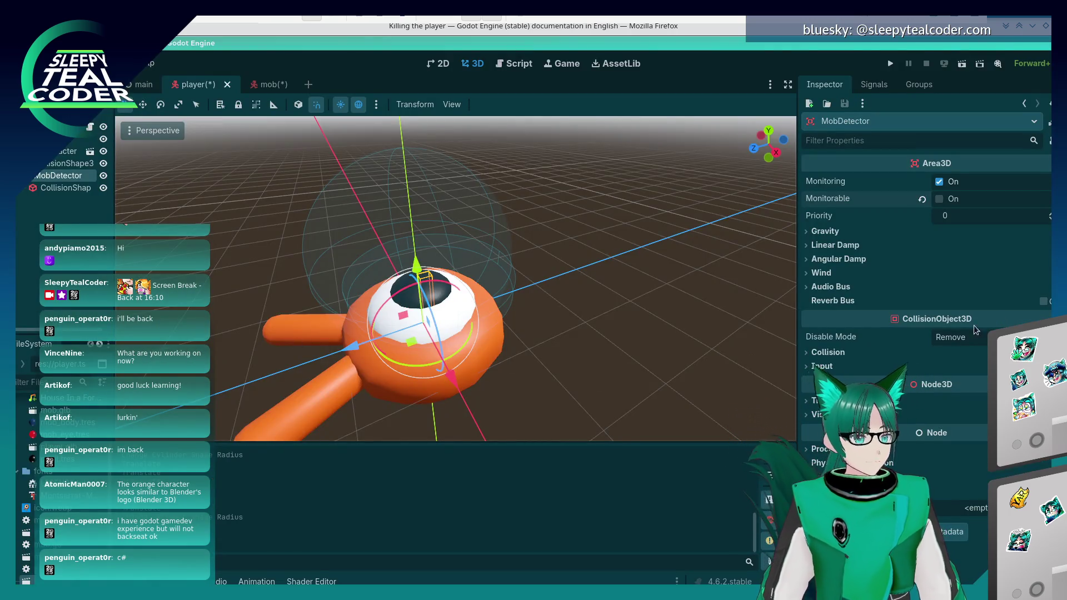
Expand MobDetector's Collision layer and mask settings and compare them with the docs.
{"action": "left_click", "coordinate": [828, 352]}
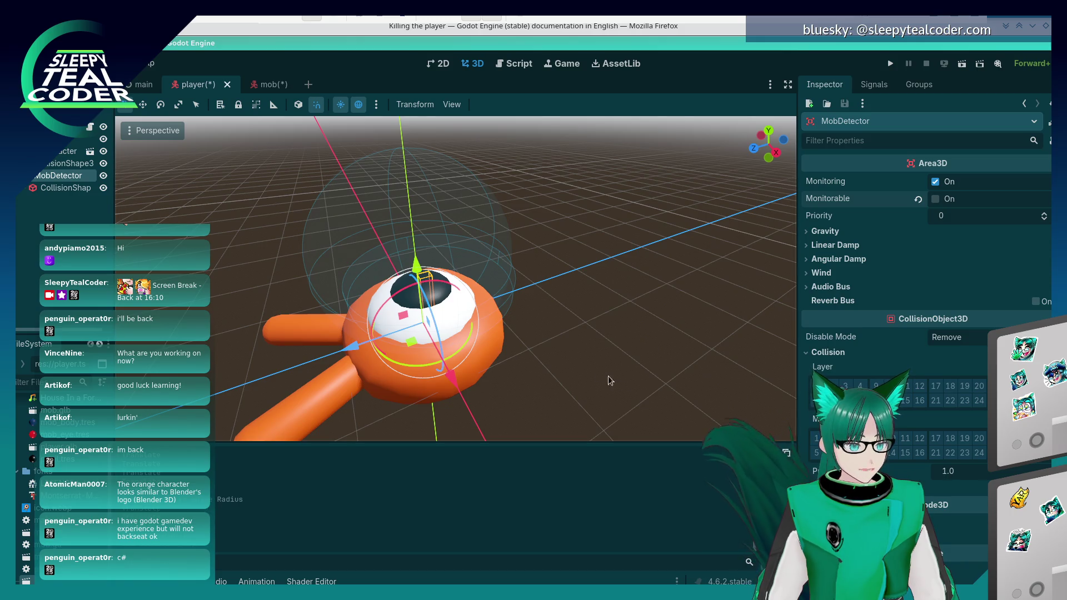
{"action": "key", "text": "alt+Tab"}
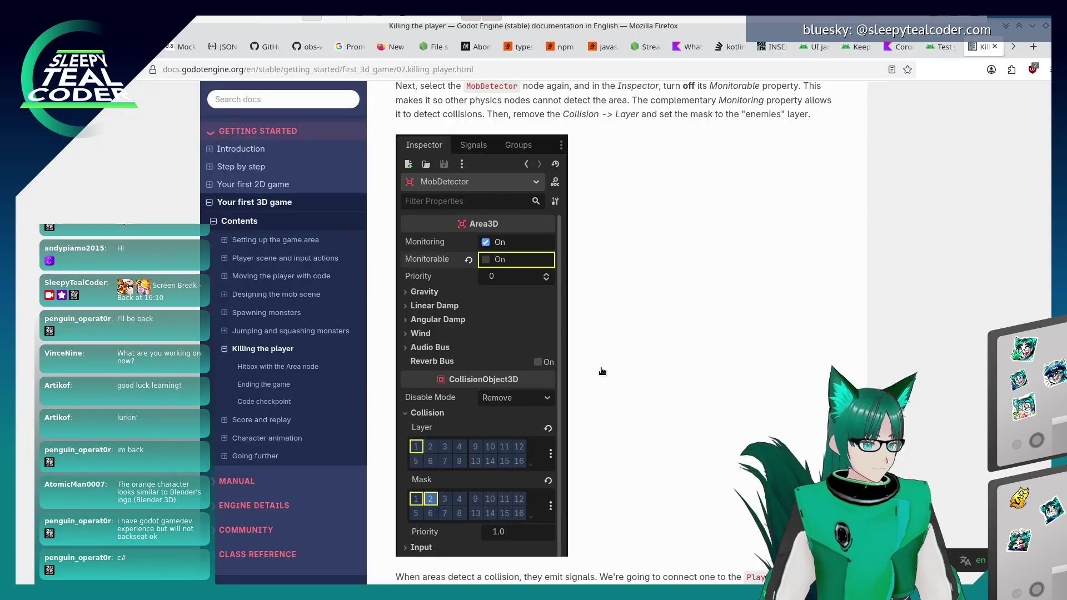
{"action": "scroll", "coordinate": [601, 368], "scroll_direction": "down", "scroll_amount": 2}
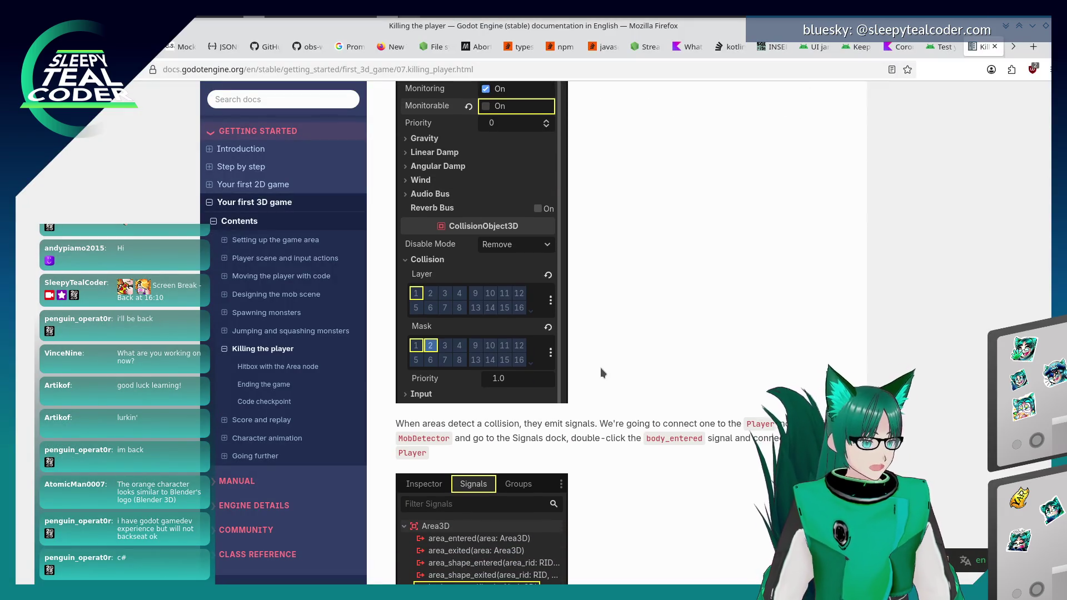
{"action": "scroll", "coordinate": [601, 368], "scroll_direction": "down", "scroll_amount": 2}
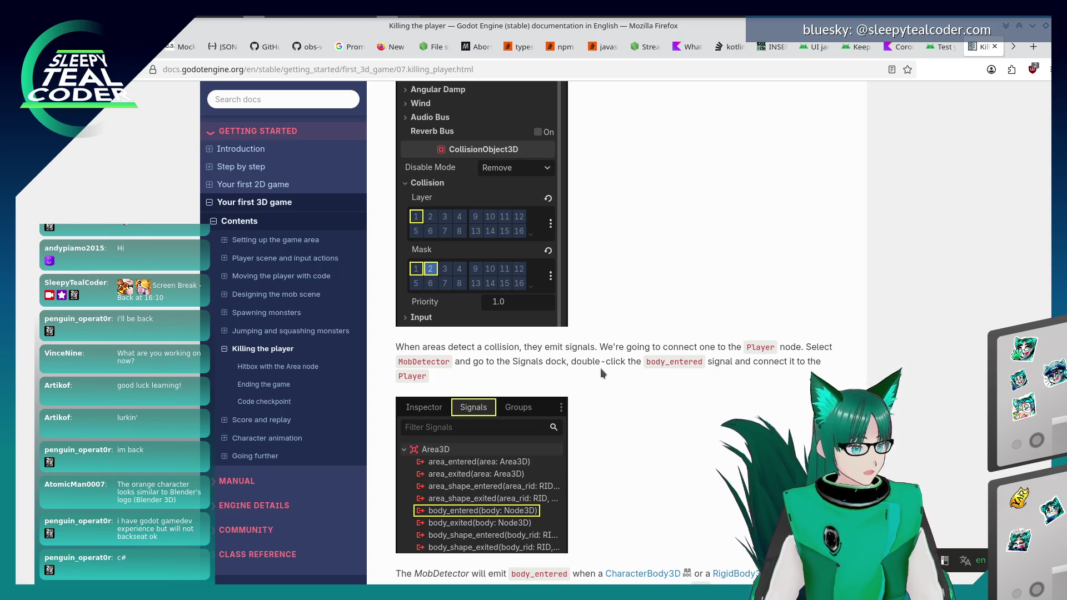
{"action": "key", "text": "alt+Tab"}
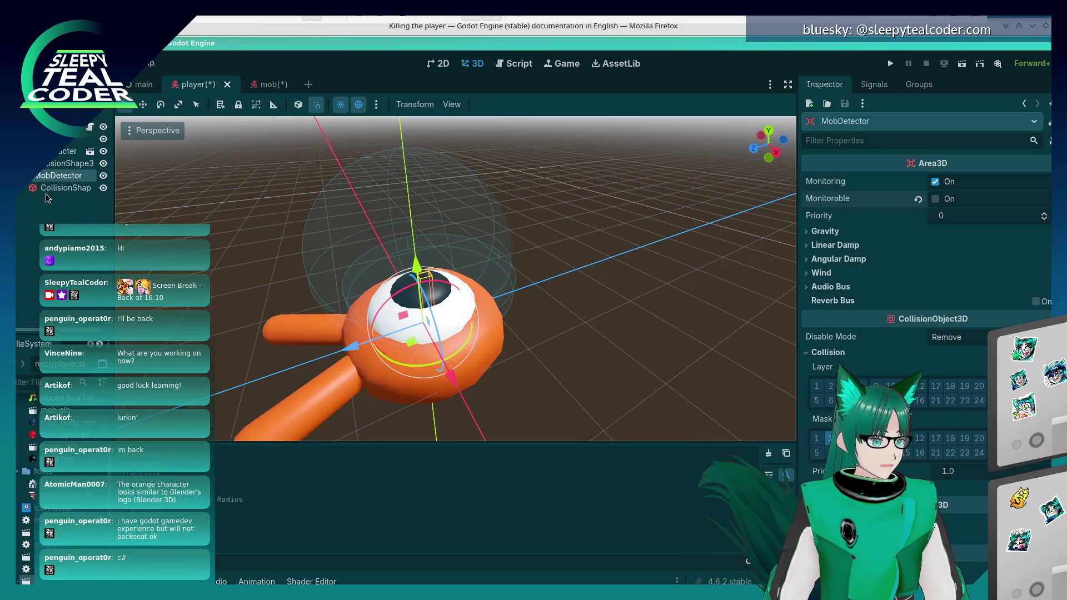
{"action": "key", "text": "alt+Tab"}
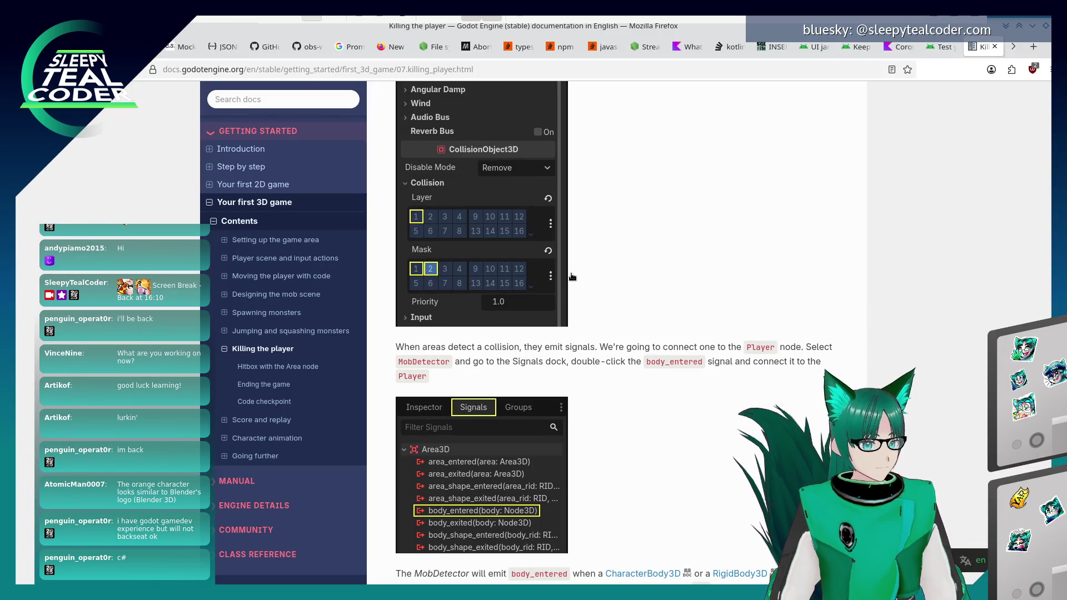
{"action": "key", "text": "alt+Tab"}
{"action": "key", "text": "alt+Tab"}
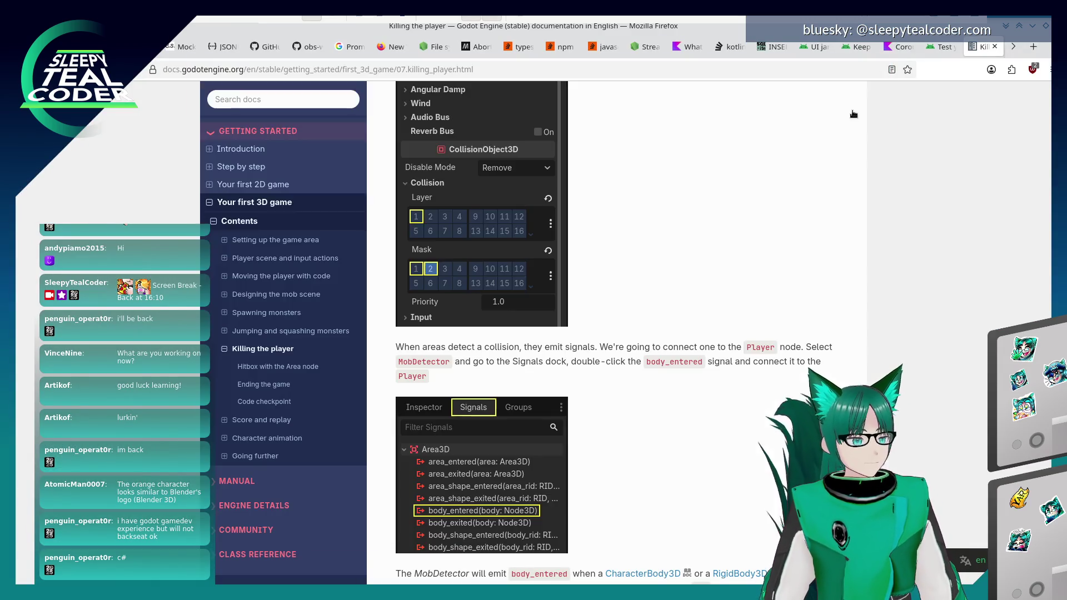
{"action": "key", "text": "alt+Tab"}
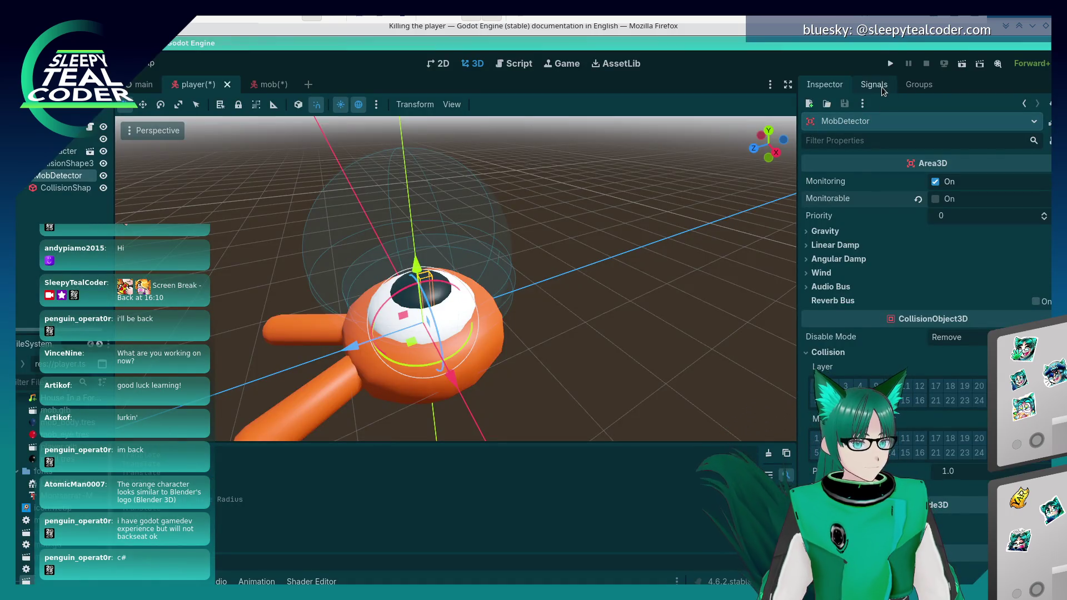
Show MobDetector's signals and open body_entered's Connect dialog, then cancel without connecting.
{"action": "left_click", "coordinate": [878, 85]}
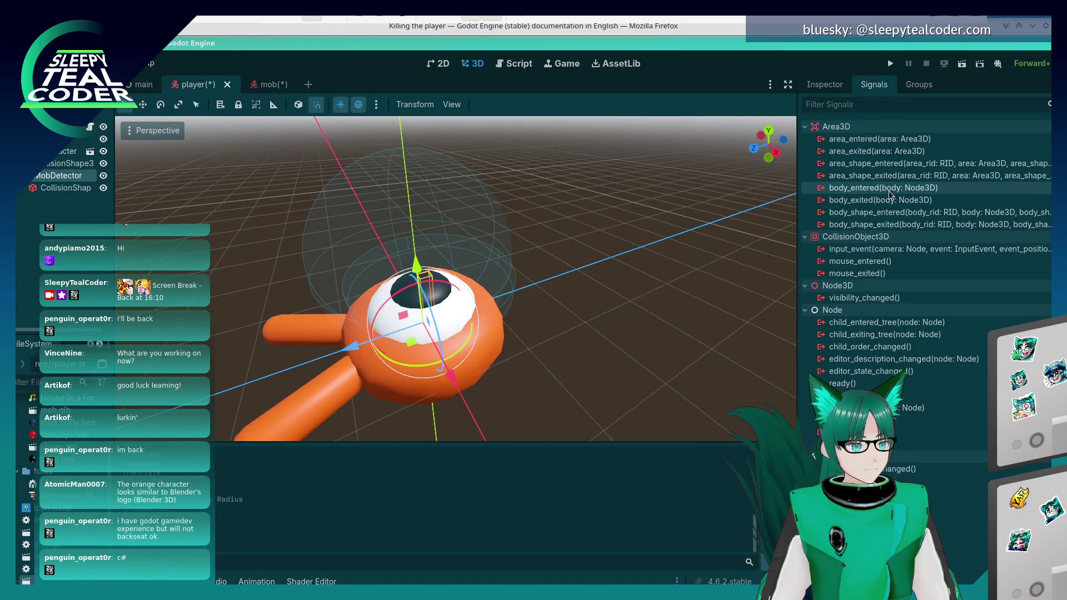
{"action": "double_click", "coordinate": [889, 191]}
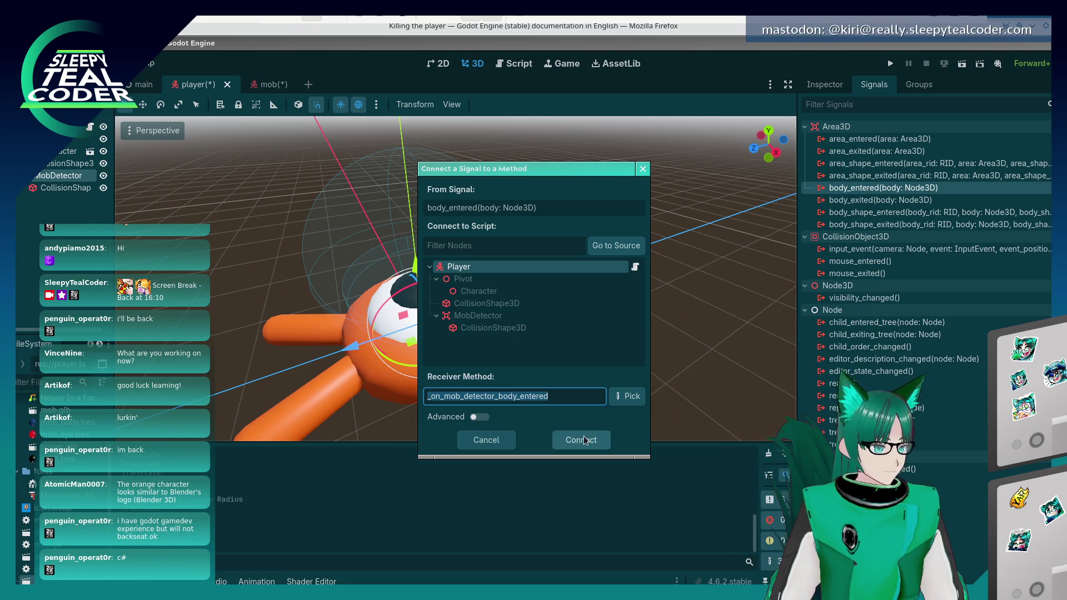
{"action": "left_click", "coordinate": [502, 446]}
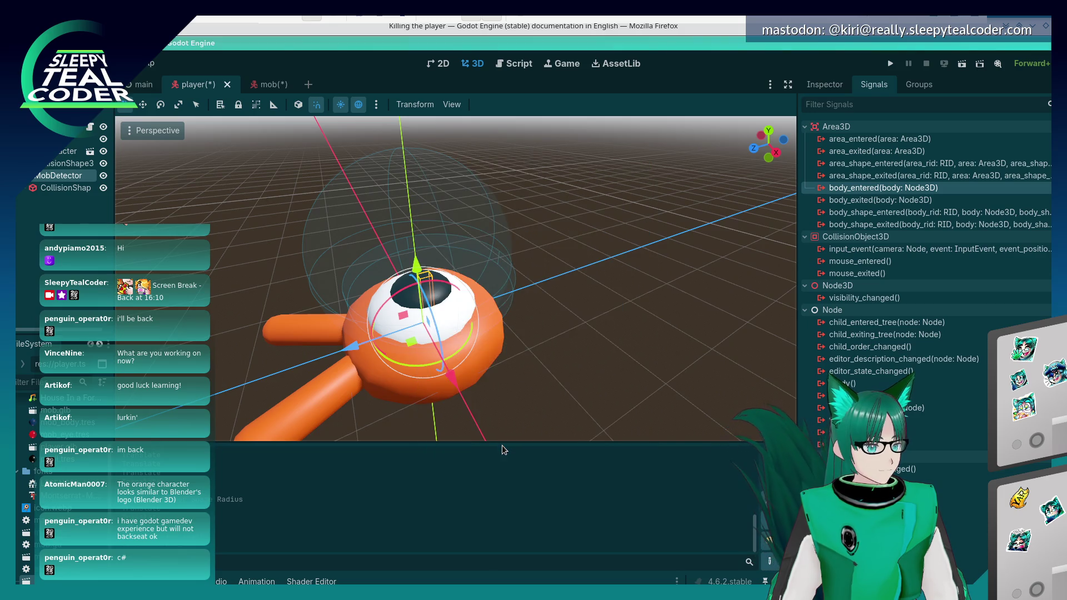
{"action": "key", "text": "alt+Tab"}
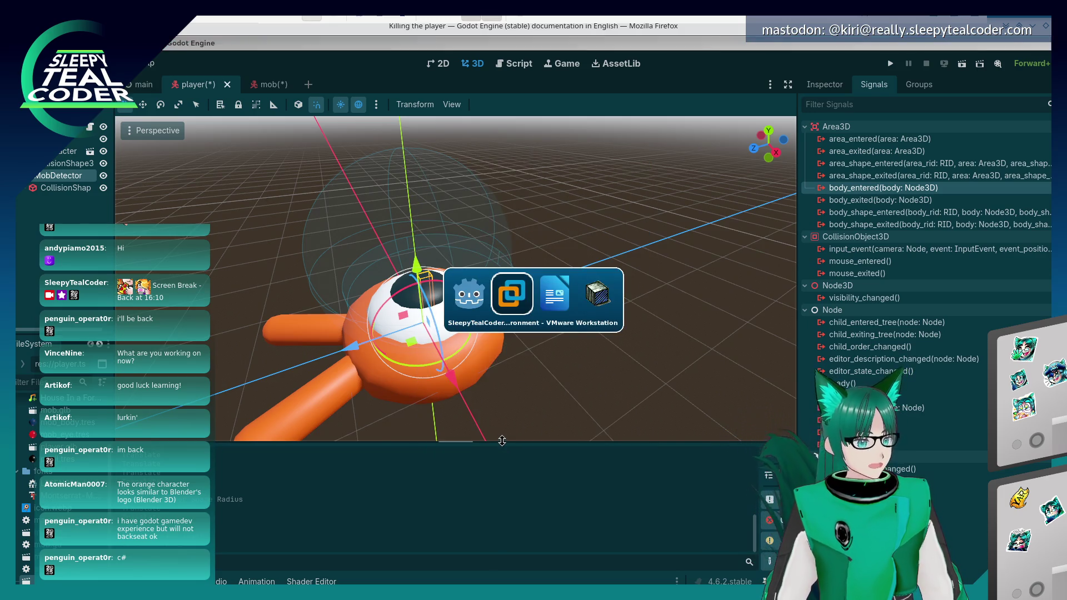
Scroll the 'Killing the player' docs to the GDScript block with signal hit and die().
{"action": "scroll", "coordinate": [622, 421], "scroll_direction": "down", "scroll_amount": 2}
{"action": "scroll", "coordinate": [623, 421], "scroll_direction": "down", "scroll_amount": 3}
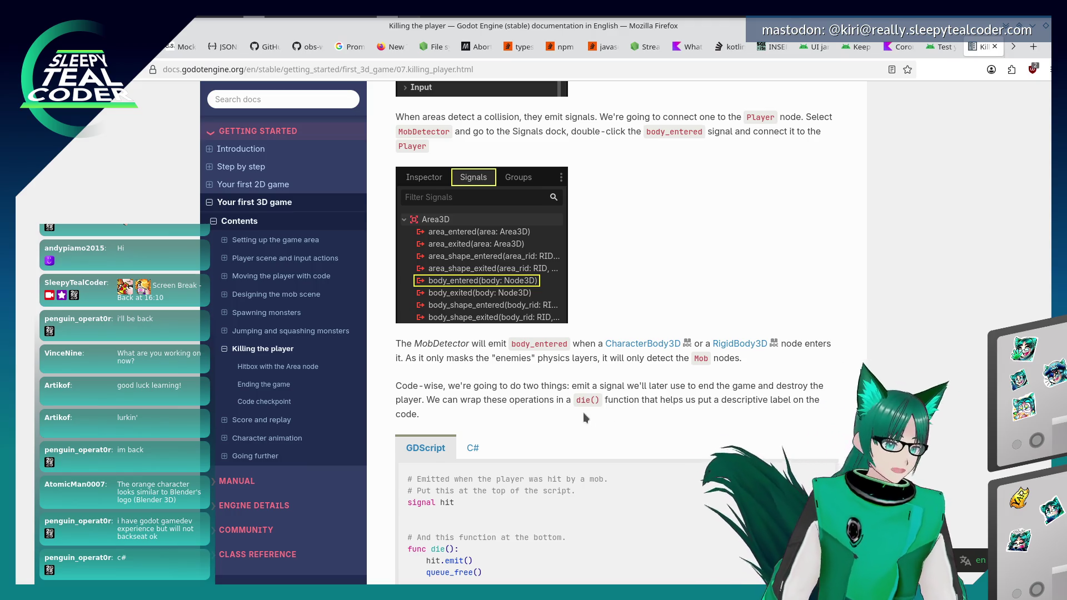
{"action": "scroll", "coordinate": [584, 410], "scroll_direction": "down", "scroll_amount": 3}
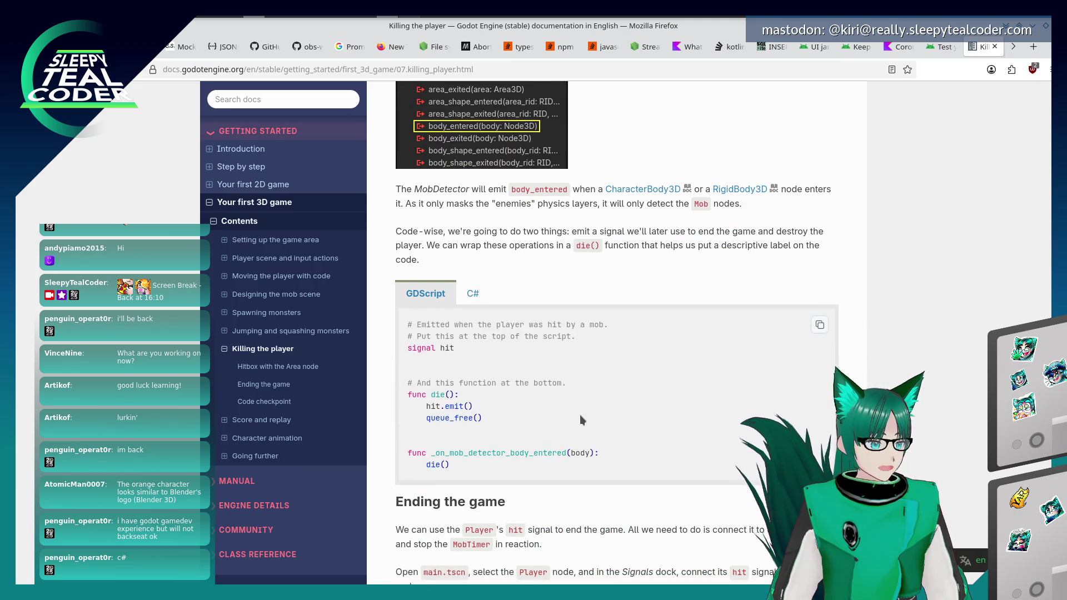
{"action": "scroll", "coordinate": [580, 415], "scroll_direction": "down", "scroll_amount": 3}
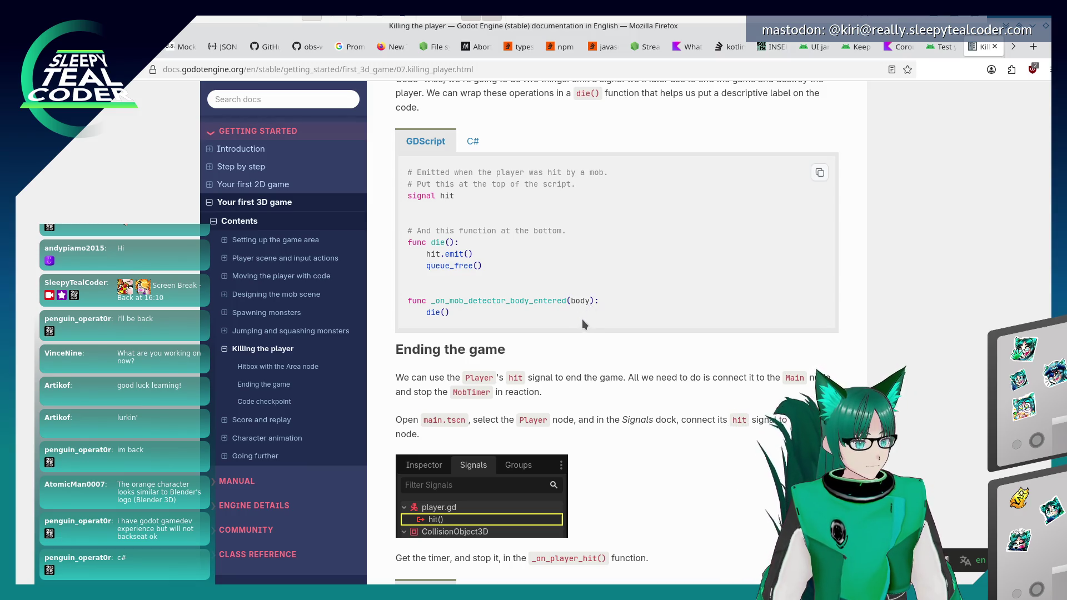
{"action": "scroll", "coordinate": [588, 368], "scroll_direction": "up", "scroll_amount": 2}
{"action": "key", "text": "alt+Tab"}
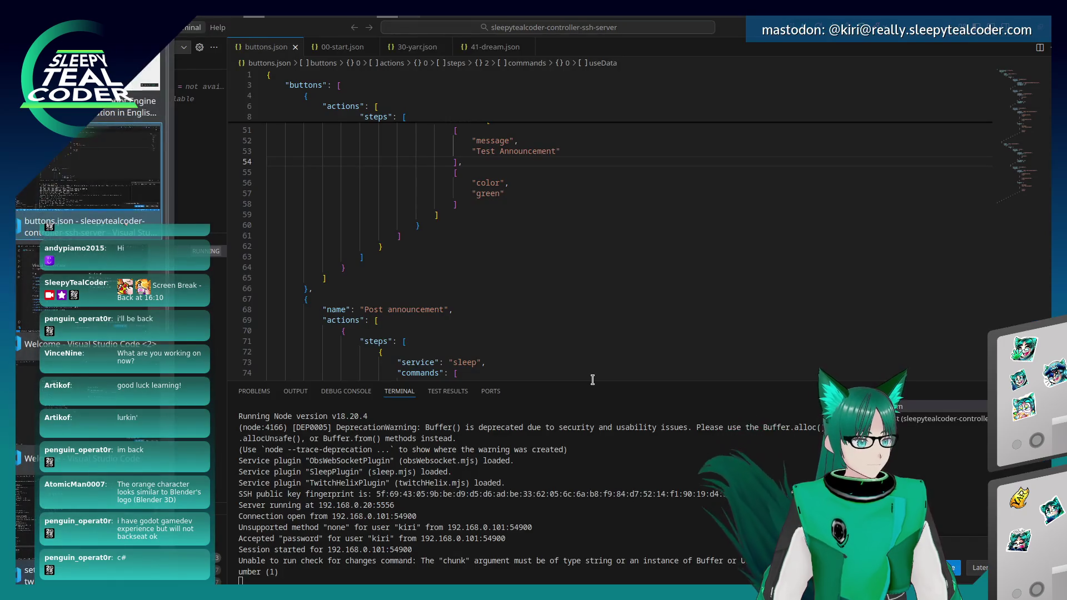
{"action": "key", "text": "alt+Tab"}
{"action": "key", "text": "alt+Tab"}
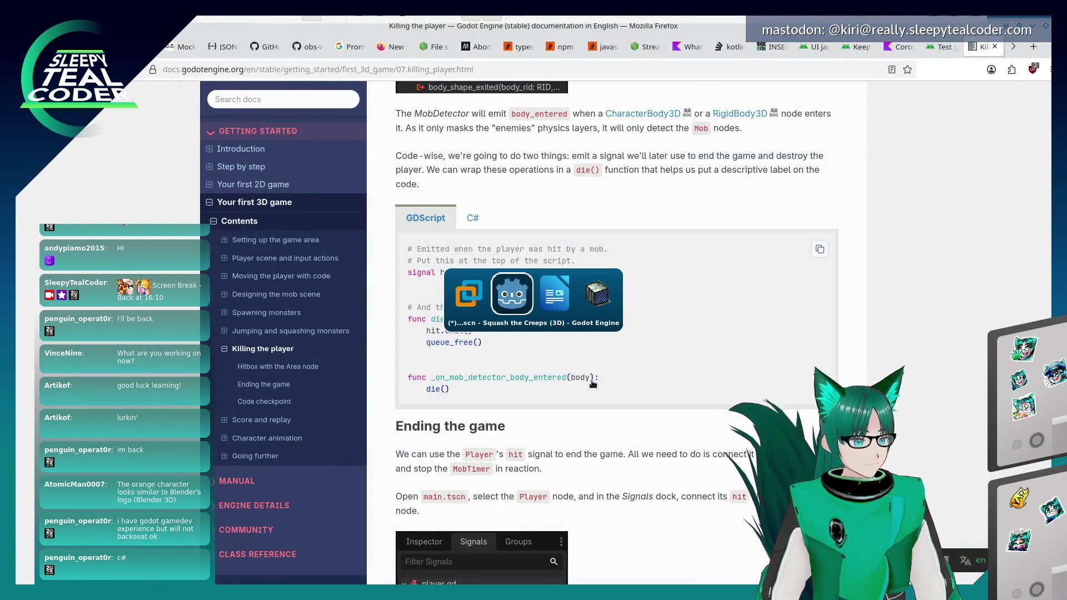
{"action": "key", "text": "alt+shift+Tab"}
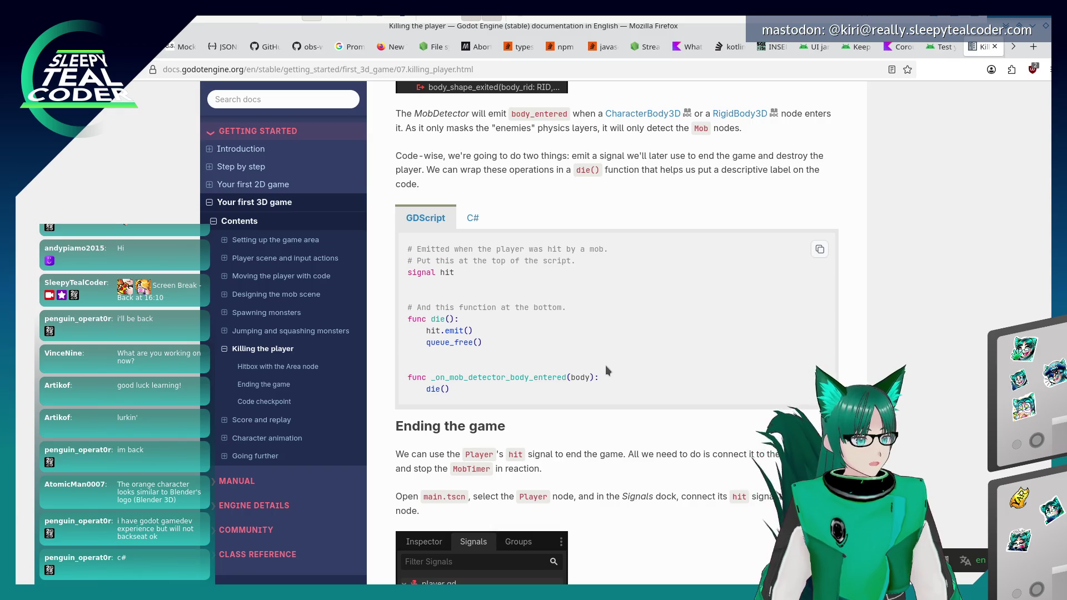
{"action": "scroll", "coordinate": [606, 366], "scroll_direction": "up", "scroll_amount": 2}
{"action": "scroll", "coordinate": [605, 366], "scroll_direction": "up", "scroll_amount": 3}
{"action": "scroll", "coordinate": [606, 366], "scroll_direction": "down", "scroll_amount": 3}
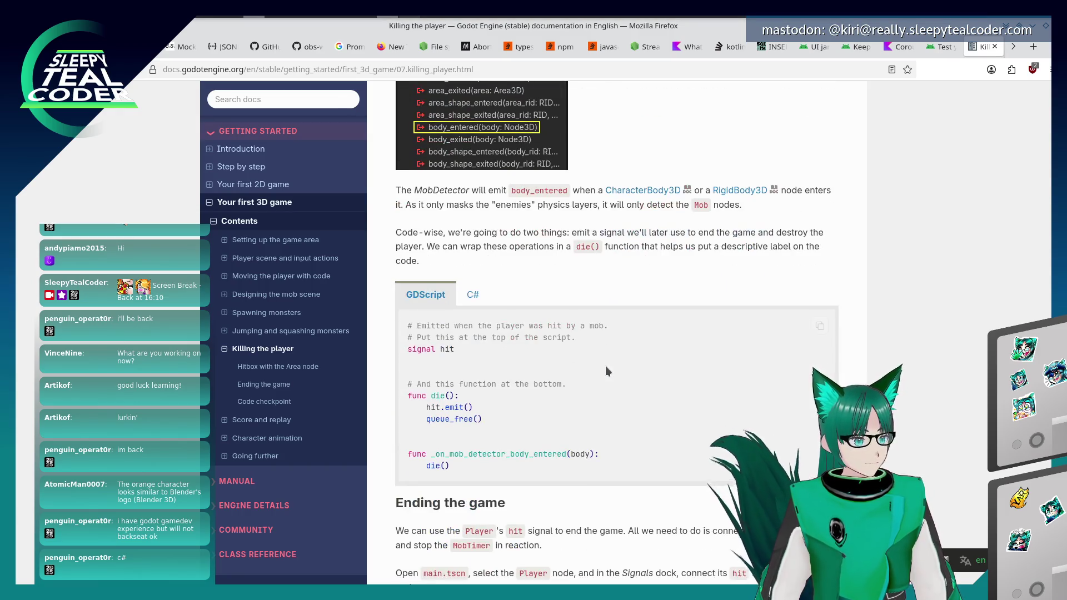
{"action": "key", "text": "alt+Tab"}
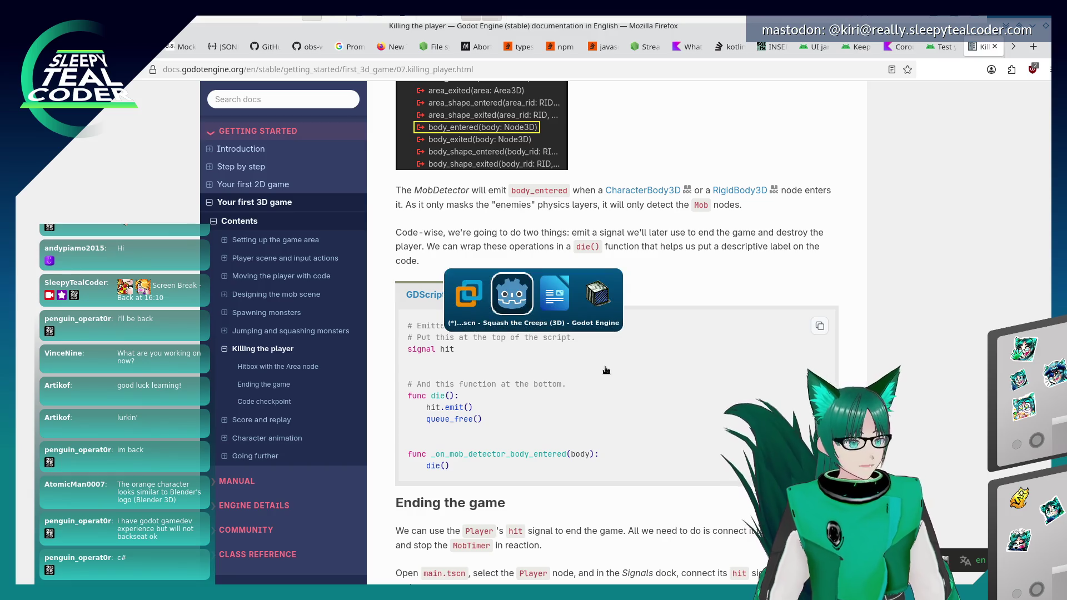
{"action": "key", "text": "alt+Tab"}
{"action": "key", "text": "alt+Tab"}
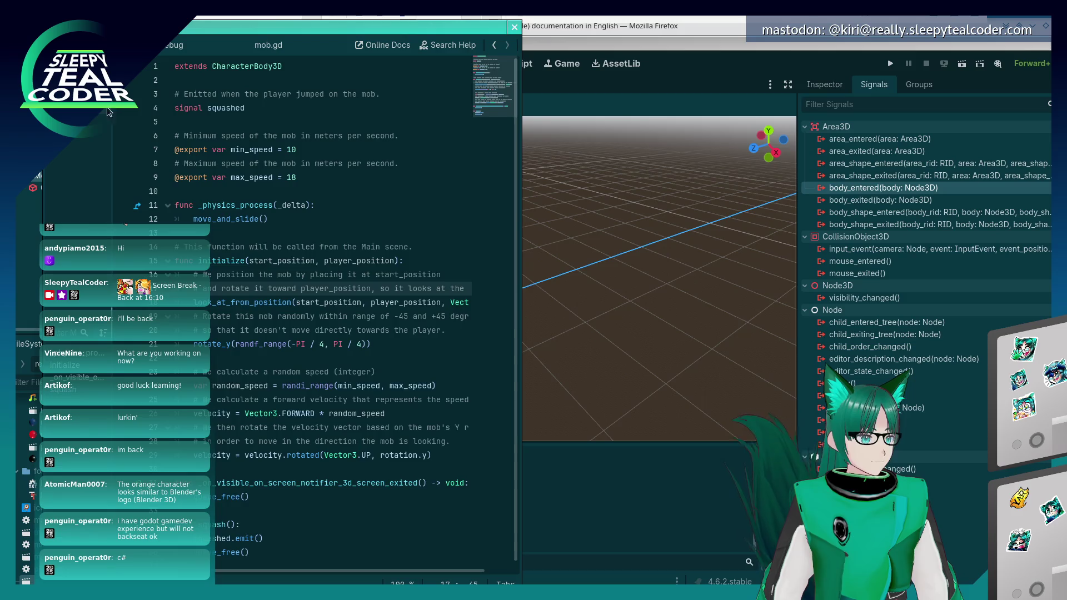
Open player.gd and add 'signal hit' below the 'extends CharacterBody3D' line.
{"action": "left_click", "coordinate": [112, 121]}
{"action": "scroll", "coordinate": [347, 132], "scroll_direction": "up", "scroll_amount": 15}
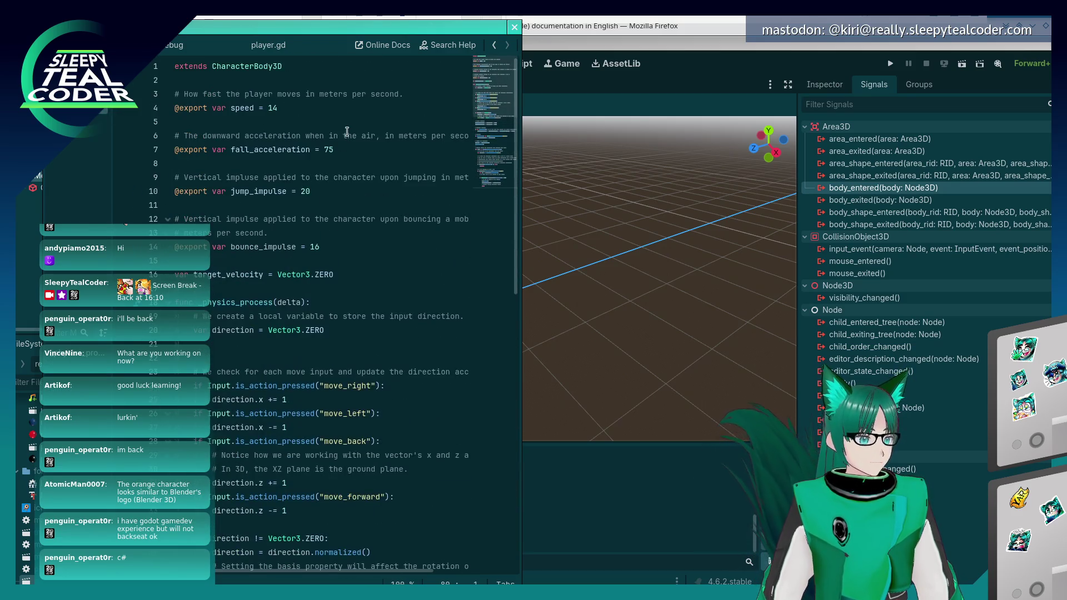
{"action": "left_click", "coordinate": [331, 259]}
{"action": "key", "text": "alt+Tab"}
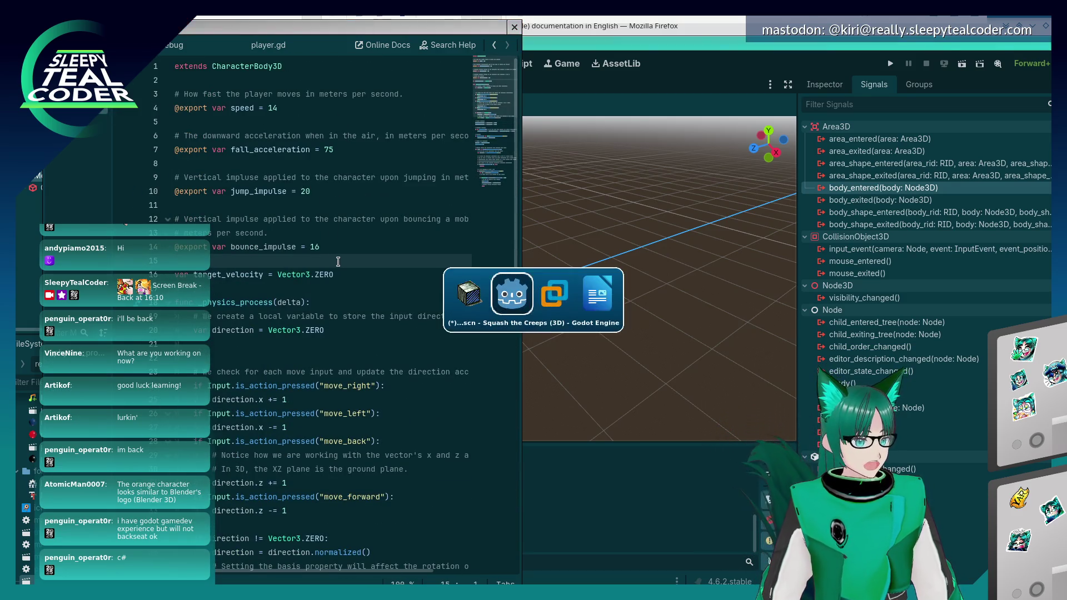
{"action": "left_click", "coordinate": [219, 75]}
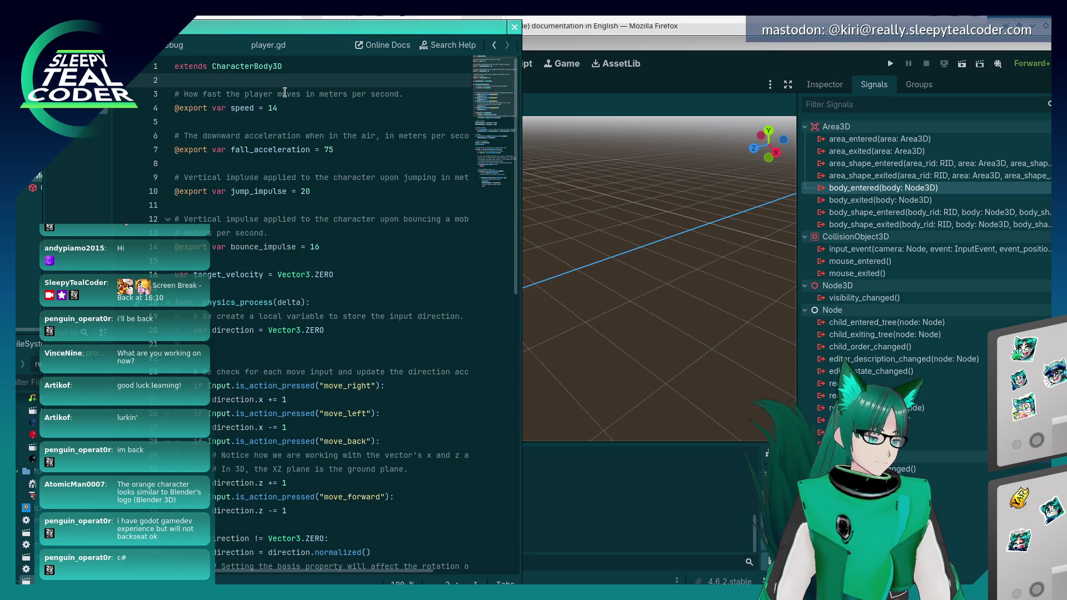
{"action": "key", "text": "Return"}
{"action": "key", "text": "Return"}
{"action": "key", "text": "Up"}
{"action": "type", "text": "signal hit"}
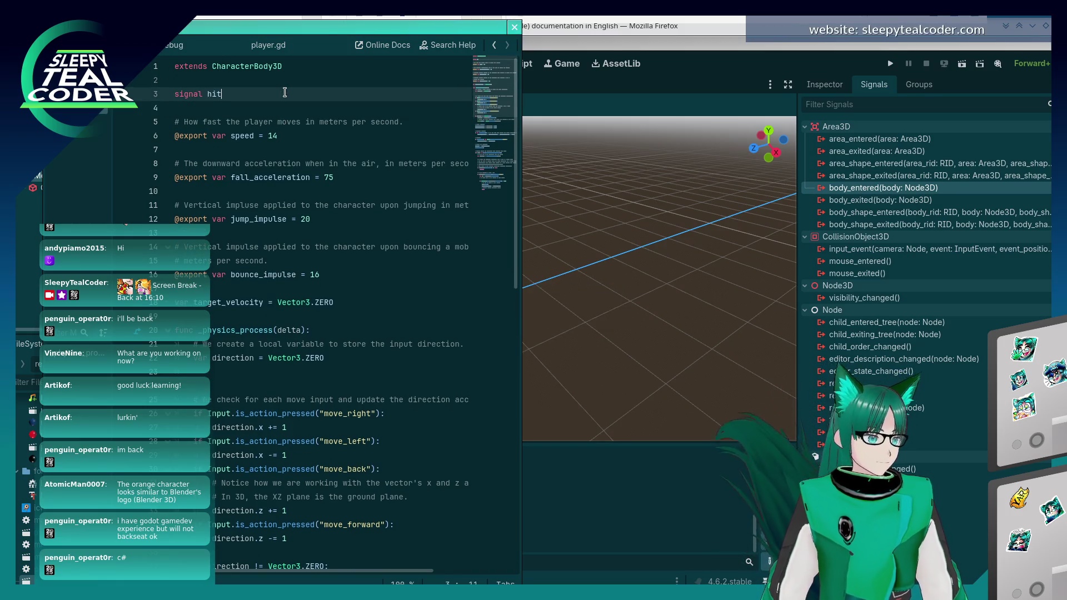
Check the tutorial's next instructions and review the updated player.gd script.
{"action": "key", "text": "alt+Tab"}
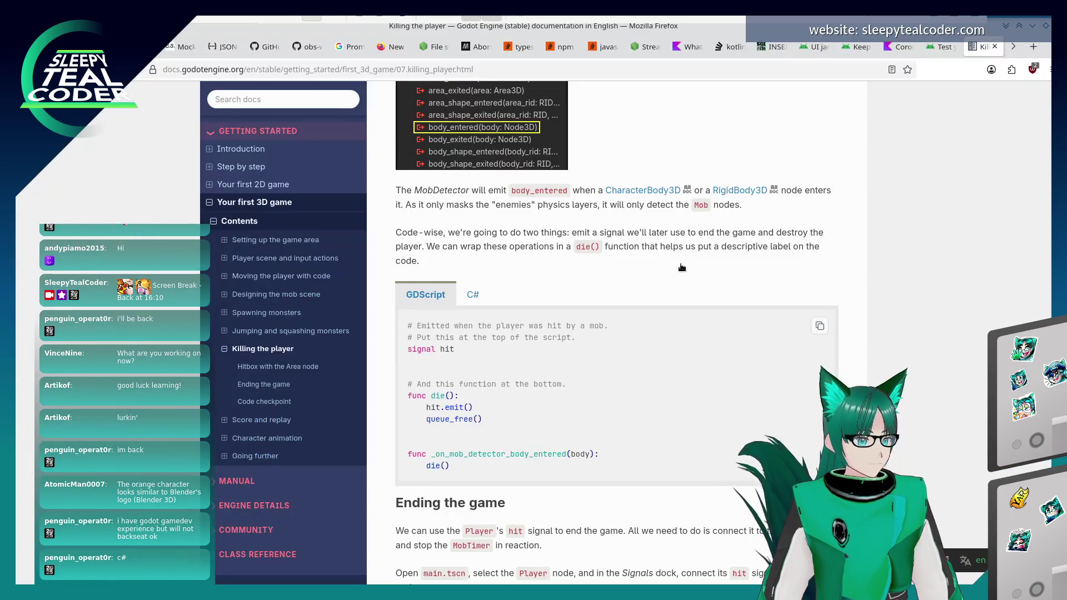
{"action": "scroll", "coordinate": [677, 310], "scroll_direction": "down", "scroll_amount": 2}
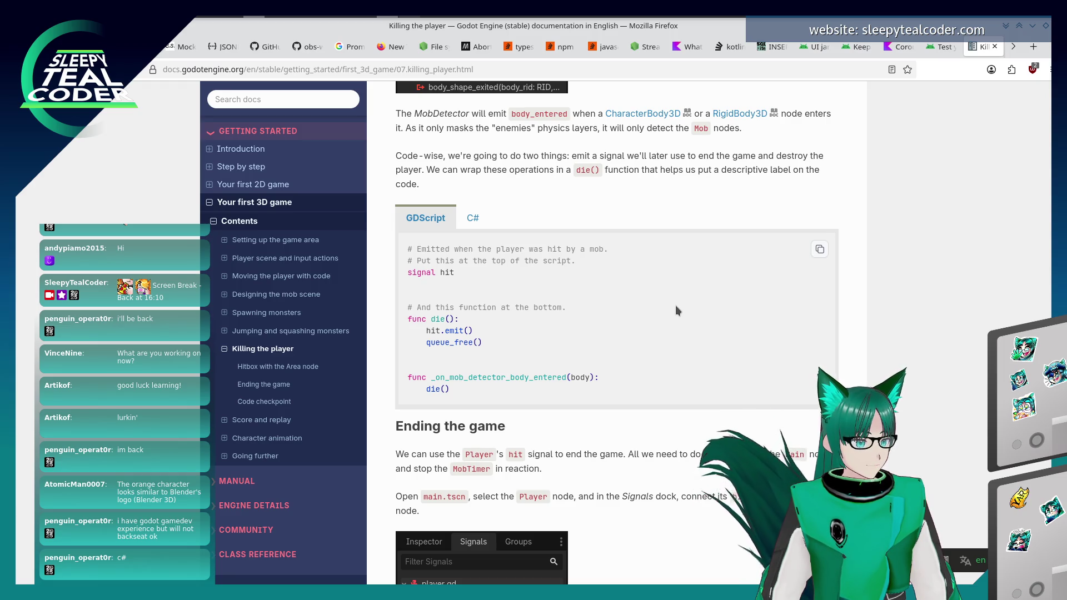
{"action": "key", "text": "alt+Tab"}
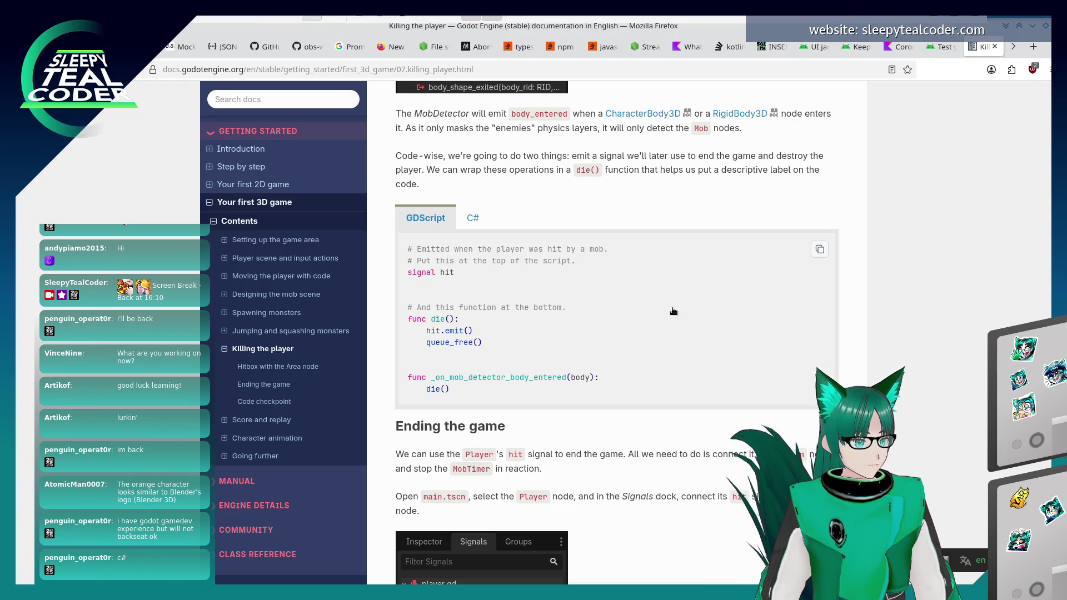
{"action": "scroll", "coordinate": [351, 394], "scroll_direction": "down", "scroll_amount": 10}
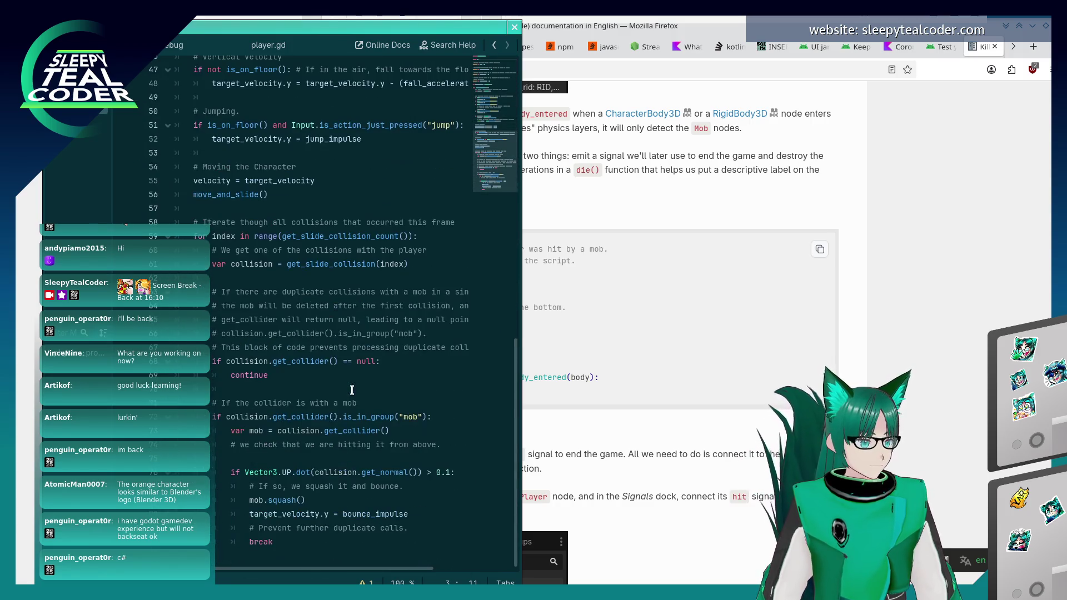
{"action": "scroll", "coordinate": [352, 391], "scroll_direction": "up", "scroll_amount": 12}
{"action": "scroll", "coordinate": [352, 391], "scroll_direction": "down", "scroll_amount": 13}
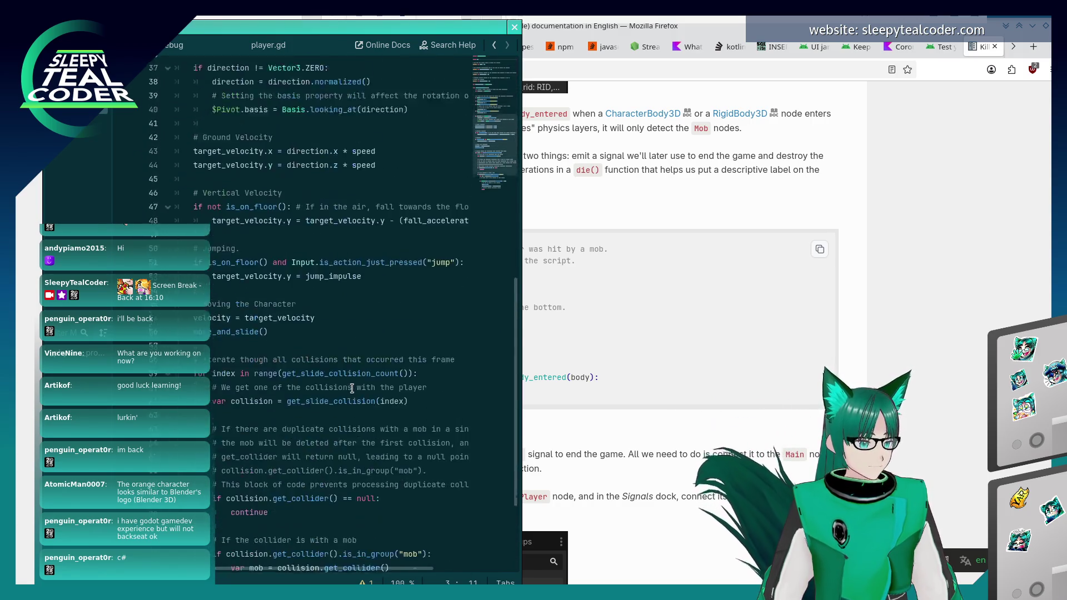
Connect MobDetector's body_entered signal to the Player script's _on_mob_detector_body_entered method.
{"action": "left_click", "coordinate": [655, 347]}
{"action": "scroll", "coordinate": [632, 355], "scroll_direction": "up", "scroll_amount": 5}
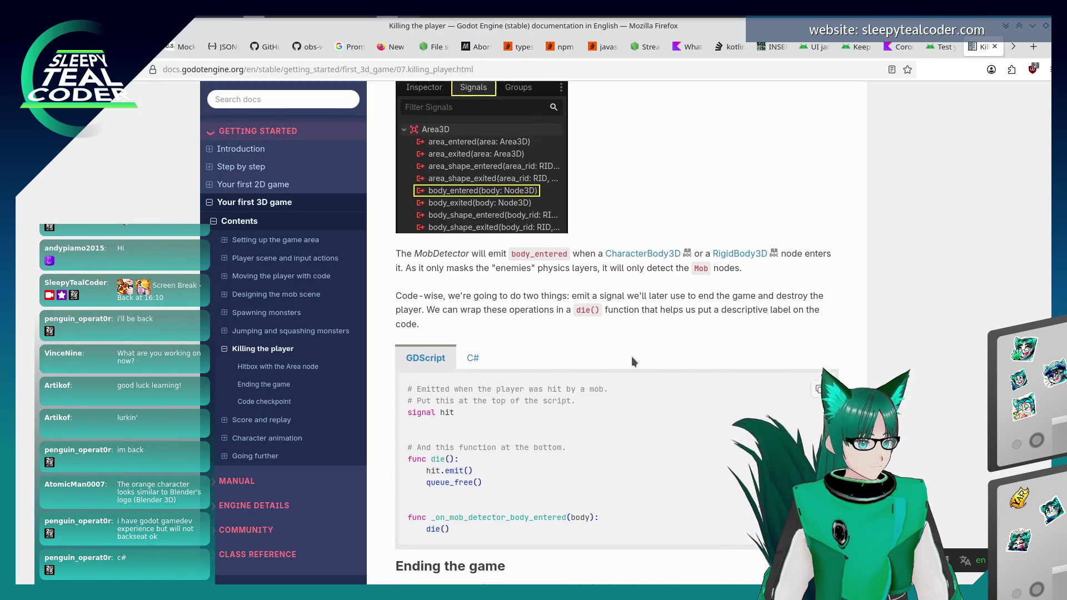
{"action": "scroll", "coordinate": [630, 359], "scroll_direction": "down", "scroll_amount": 3}
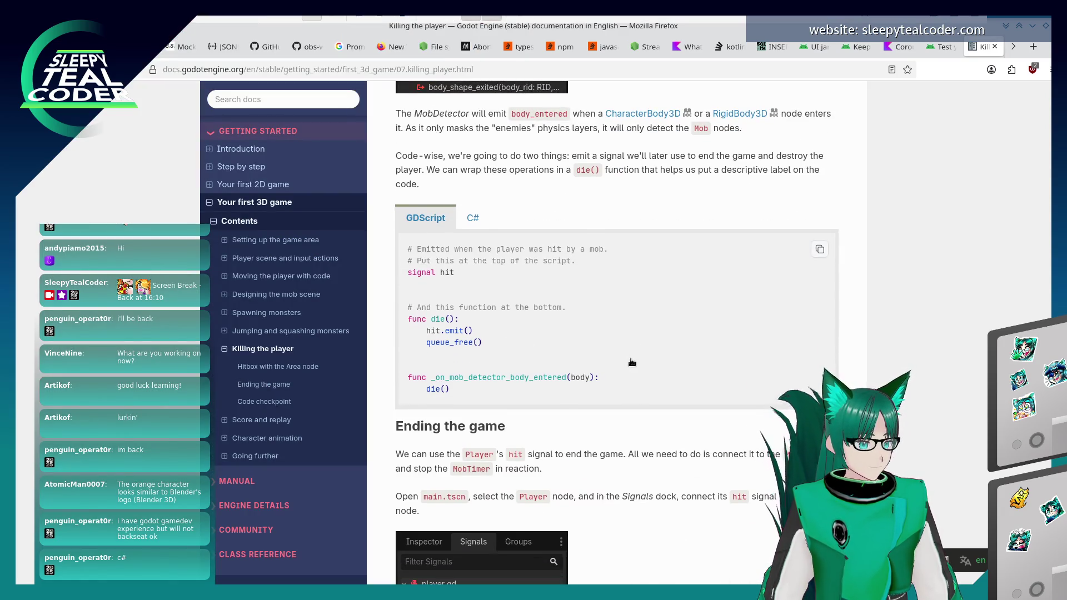
{"action": "key", "text": "alt+Tab"}
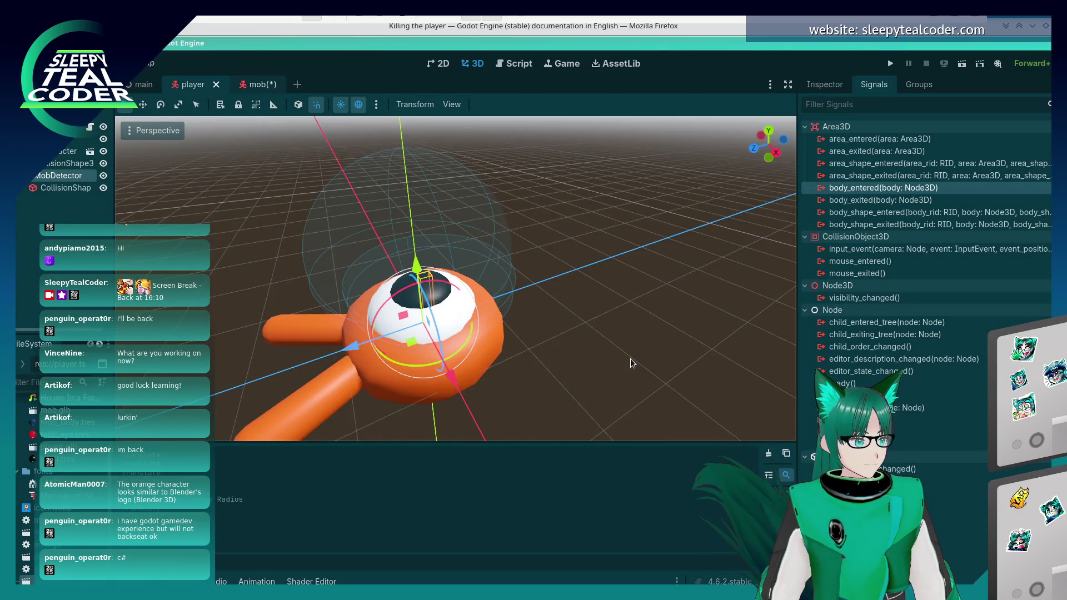
{"action": "double_click", "coordinate": [934, 189]}
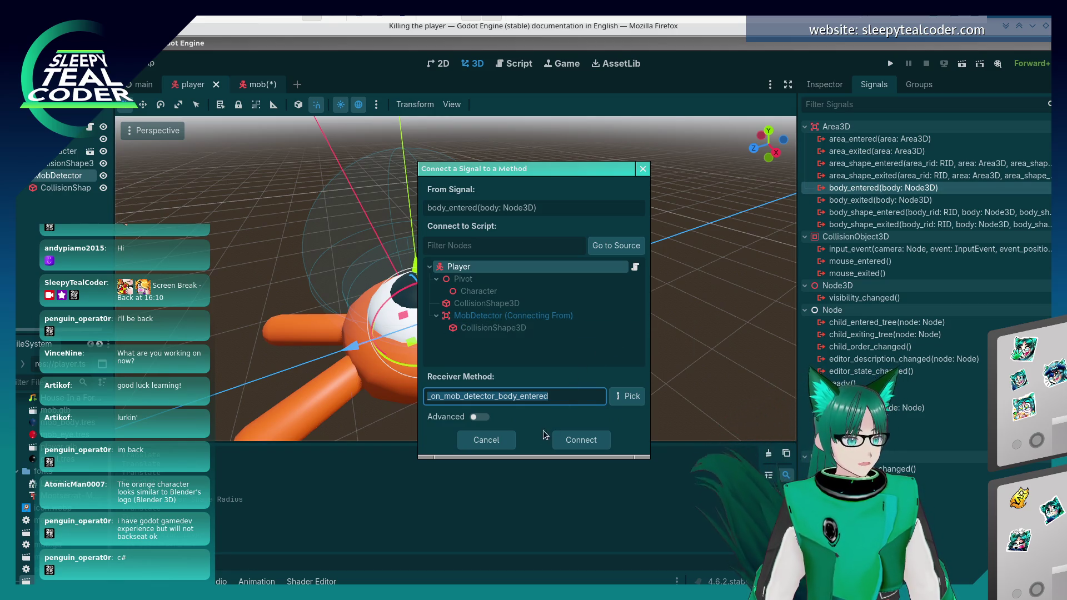
{"action": "left_click", "coordinate": [557, 444]}
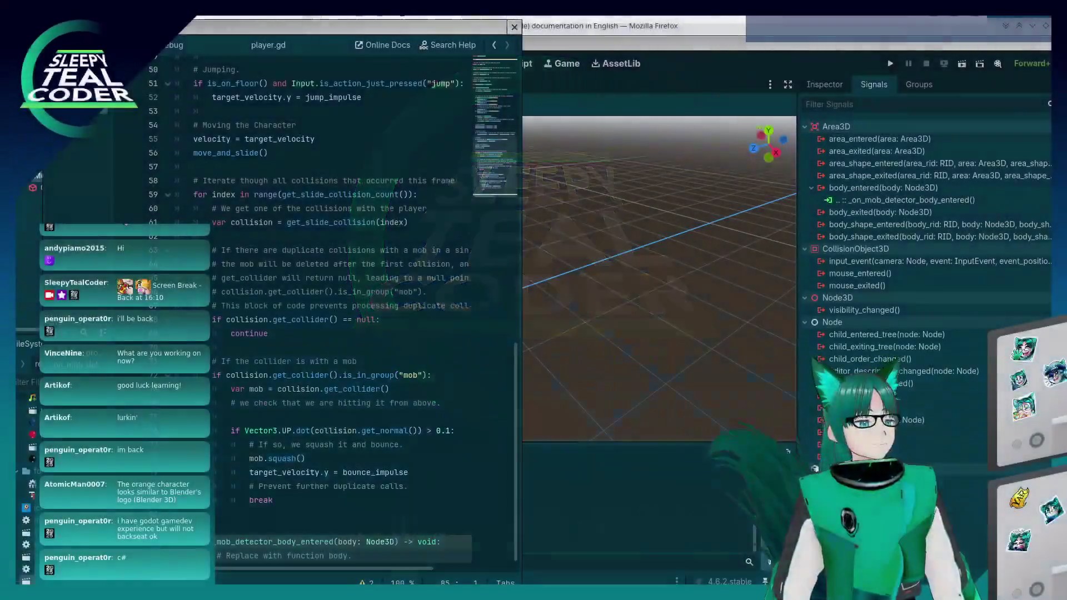
Jump to the _on_mob_detector_body_entered handler and move the script editor beside the docs.
{"action": "double_click", "coordinate": [900, 200]}
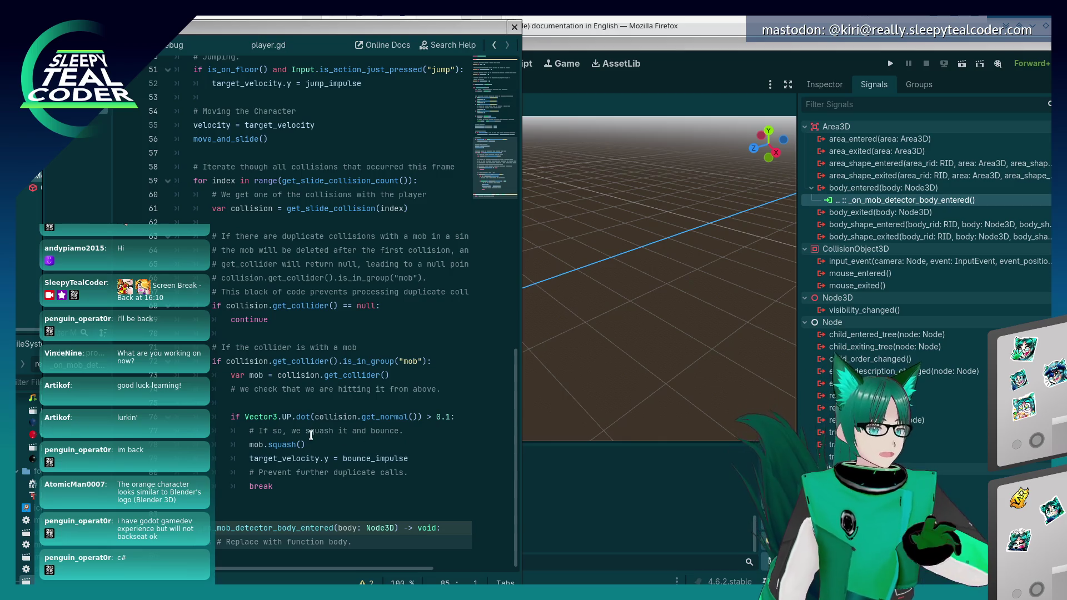
{"action": "key", "text": "alt+Tab"}
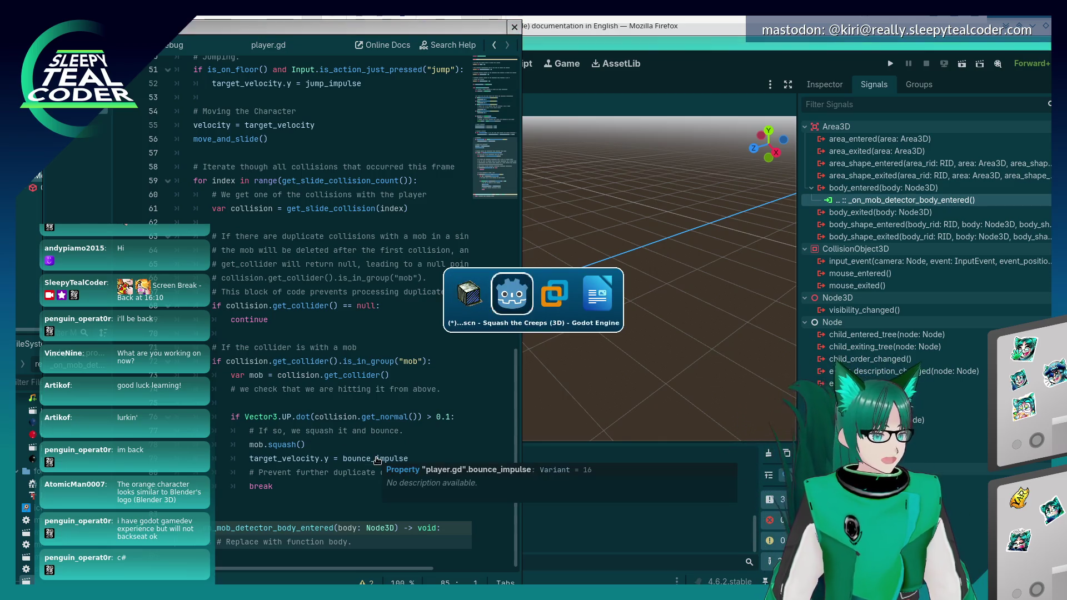
{"action": "scroll", "coordinate": [575, 361], "scroll_direction": "down", "scroll_amount": 3}
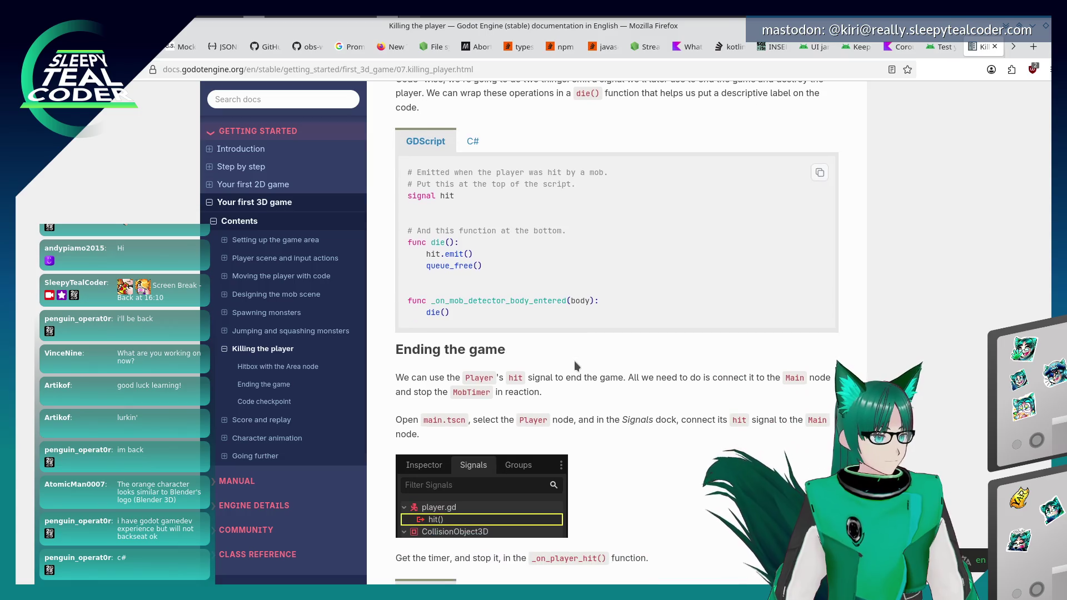
{"action": "key", "text": "alt+Tab"}
{"action": "key", "text": "alt+Tab"}
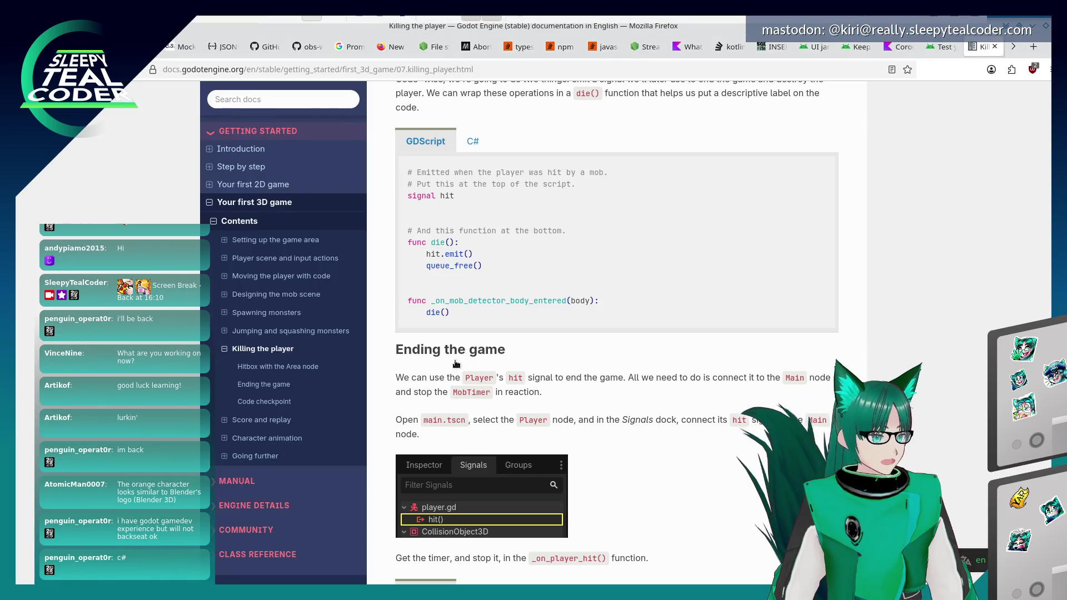
{"action": "key", "text": "alt+Tab"}
{"action": "left_click", "coordinate": [286, 506]}
{"action": "left_click_drag", "start_coordinate": [325, 29], "coordinate": [189, 24]}
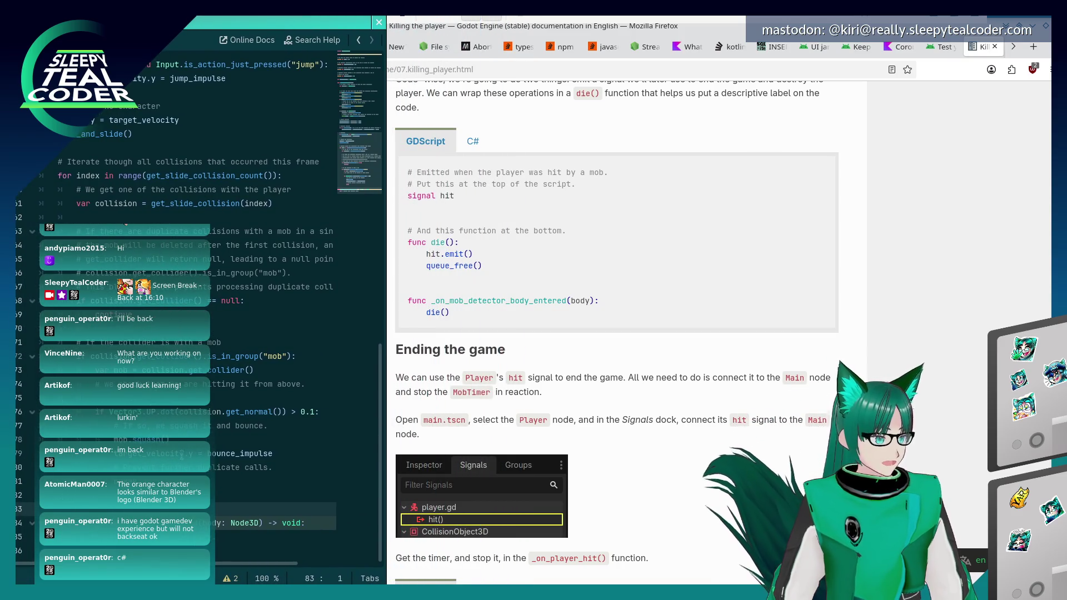
Write a die() function above the detector handler with hit.emit() and queue_free().
{"action": "left_click", "coordinate": [221, 490]}
{"action": "key", "text": "Return"}
{"action": "key", "text": "Return"}
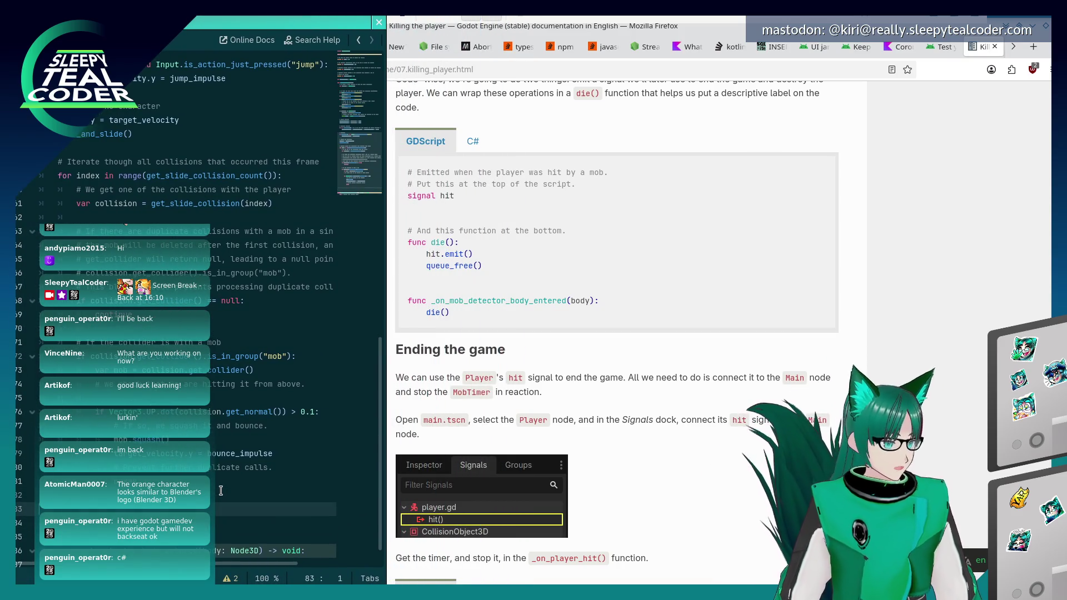
{"action": "type", "text": "func "}
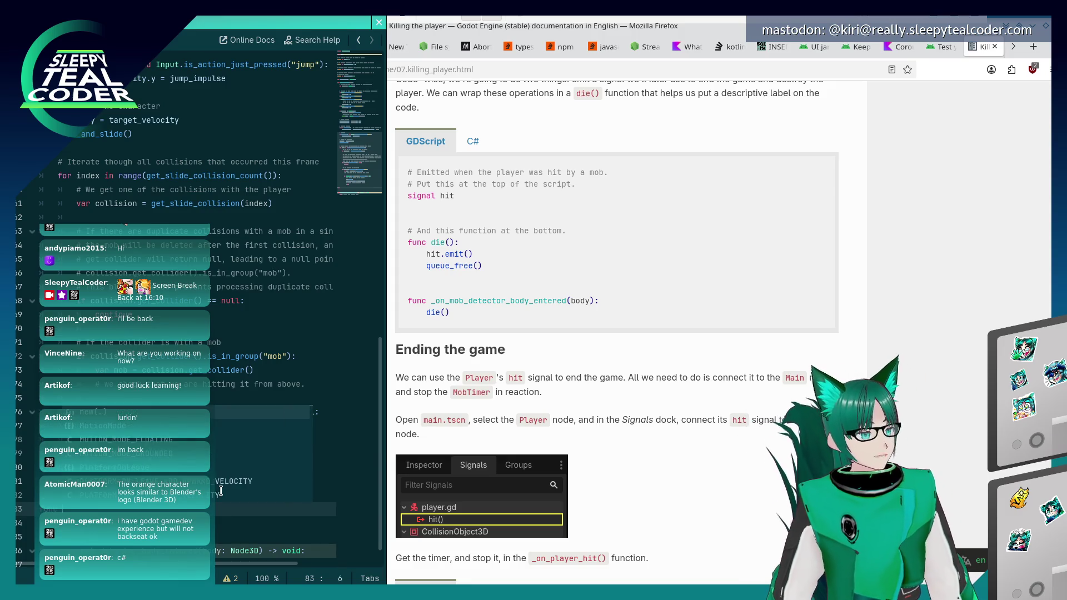
{"action": "type", "text": "die():"}
{"action": "key", "text": "Return"}
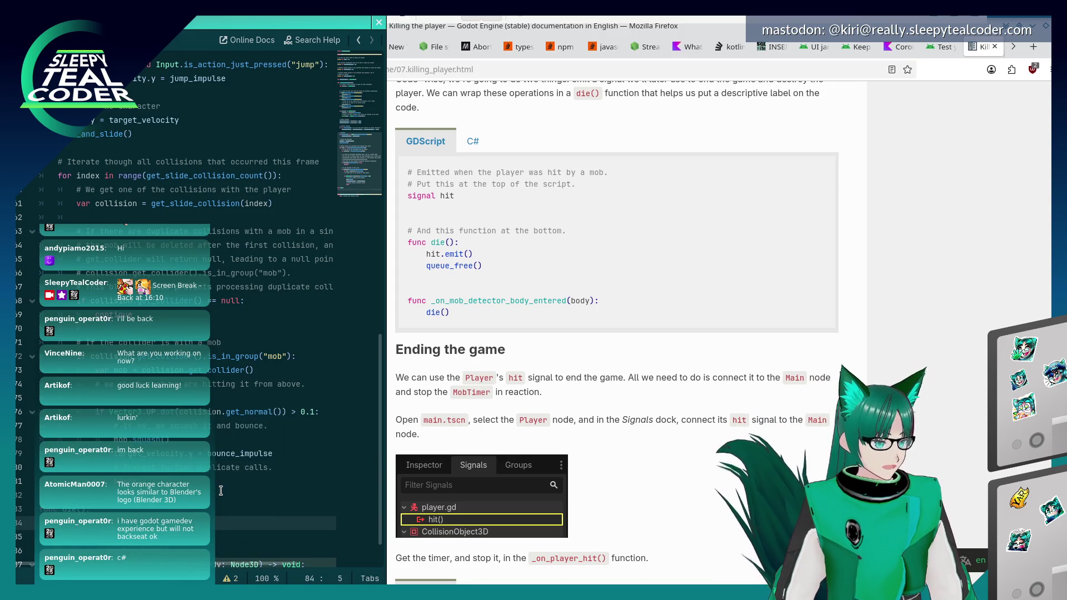
{"action": "type", "text": ".emit()"}
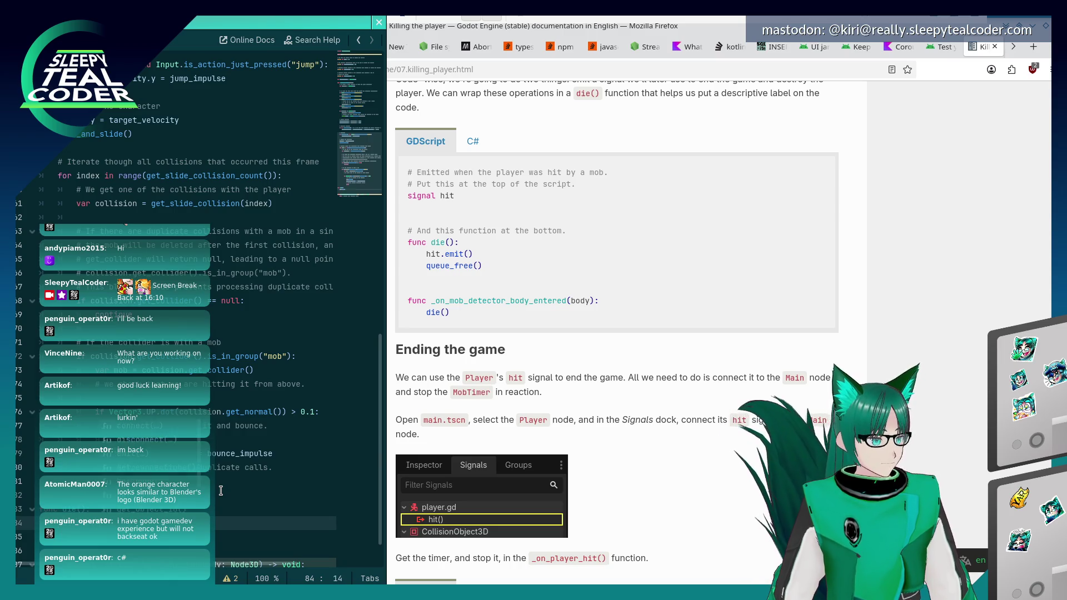
{"action": "key", "text": "Return"}
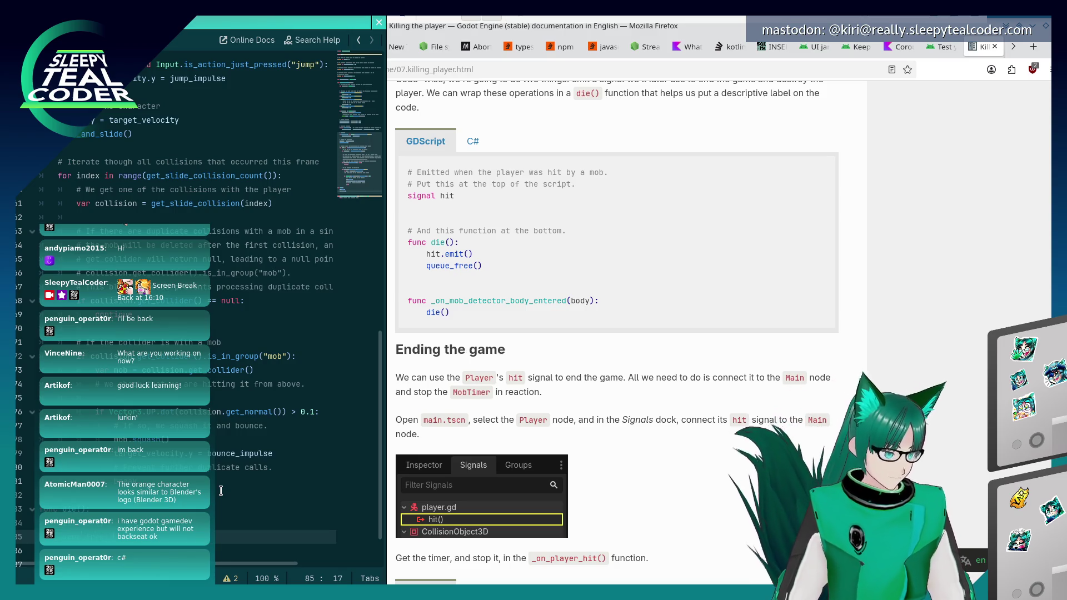
{"action": "key", "text": "Return"}
{"action": "key", "text": "Return"}
{"action": "key", "text": "Return"}
Make _on_mob_detector_body_entered call die() and move the script editor back over the docs.
{"action": "type", "text": "func _on"}
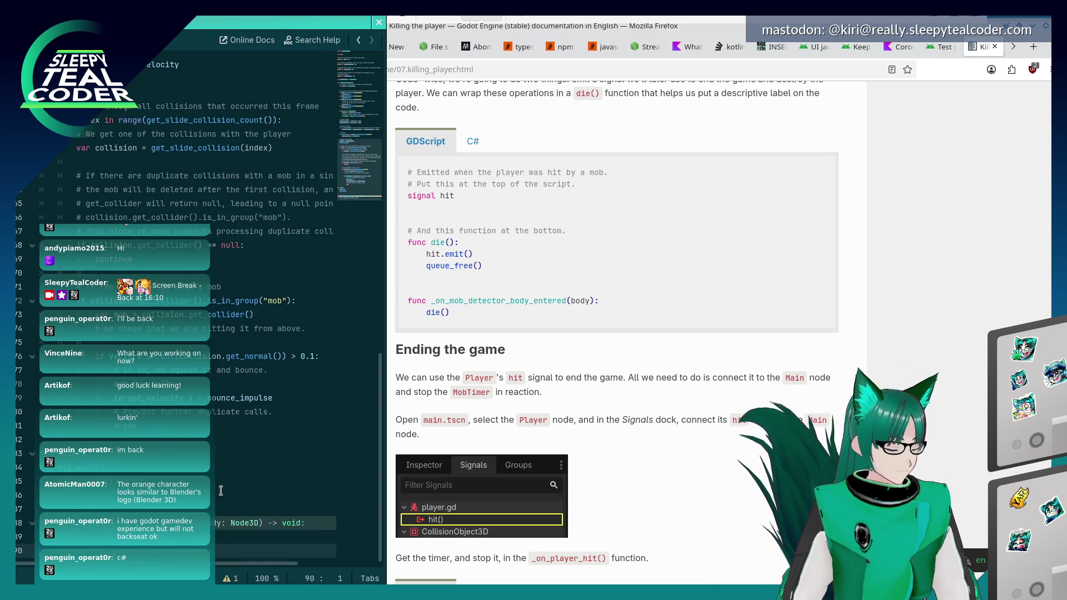
{"action": "key", "text": "Return"}
{"action": "key", "text": "Home"}
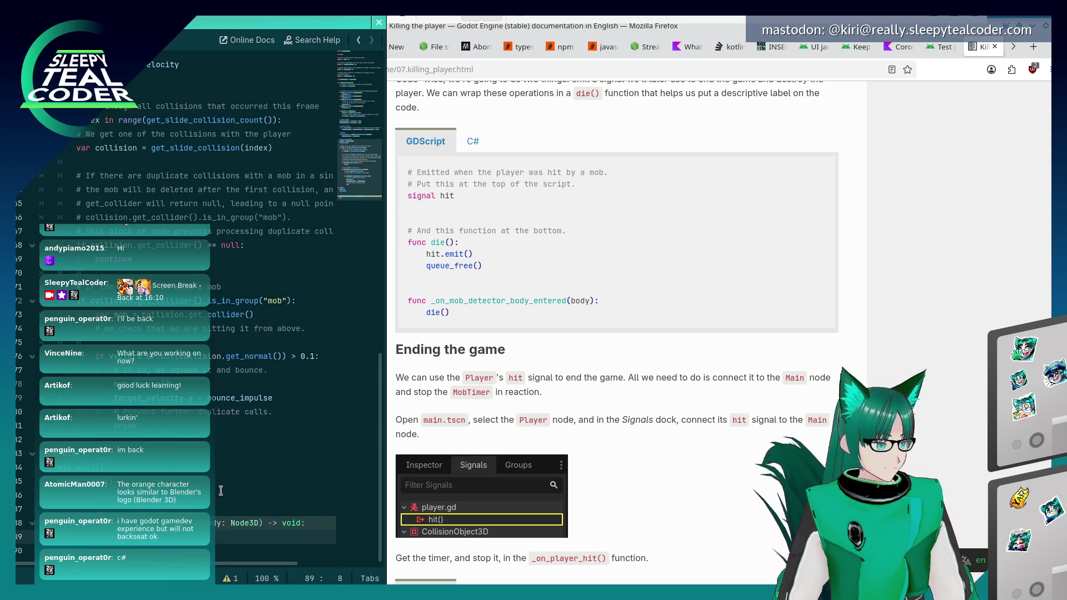
{"action": "left_click_drag", "start_coordinate": [247, 240], "coordinate": [624, 234]}
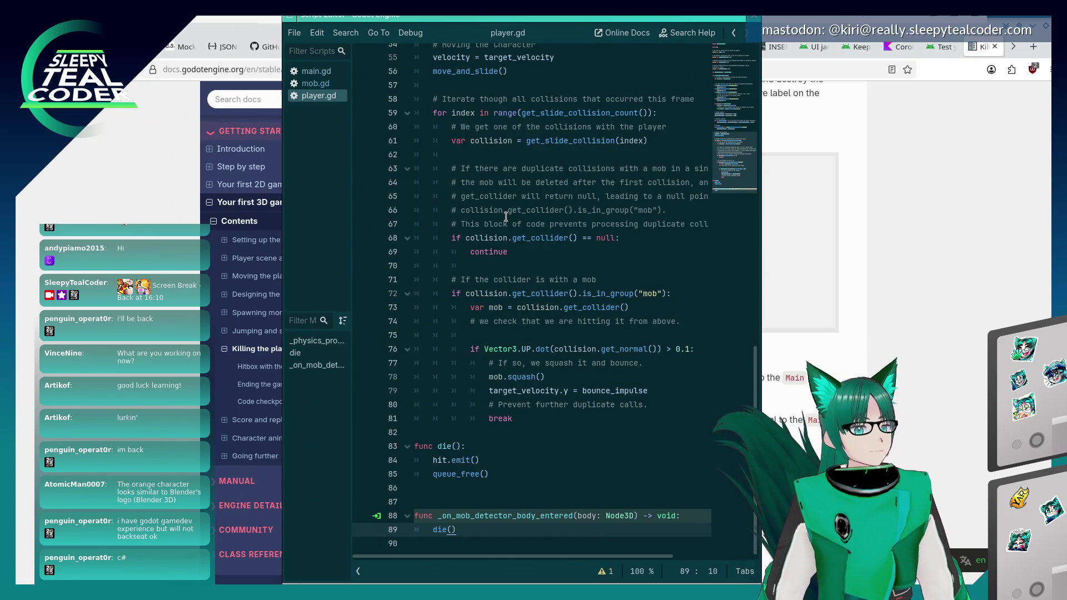
{"action": "left_click", "coordinate": [506, 485]}
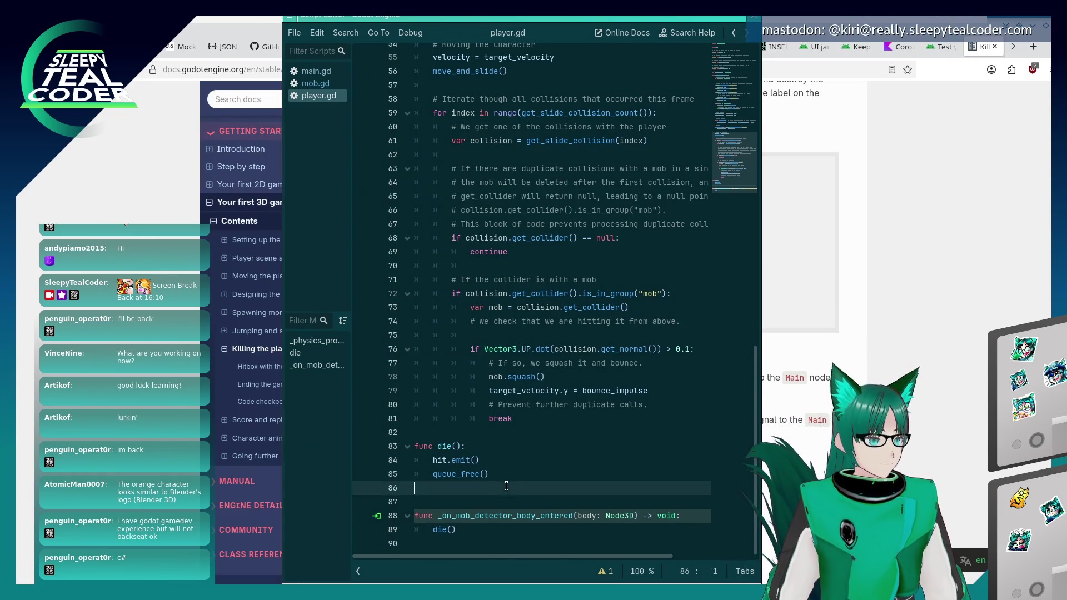
{"action": "key", "text": "alt+Tab"}
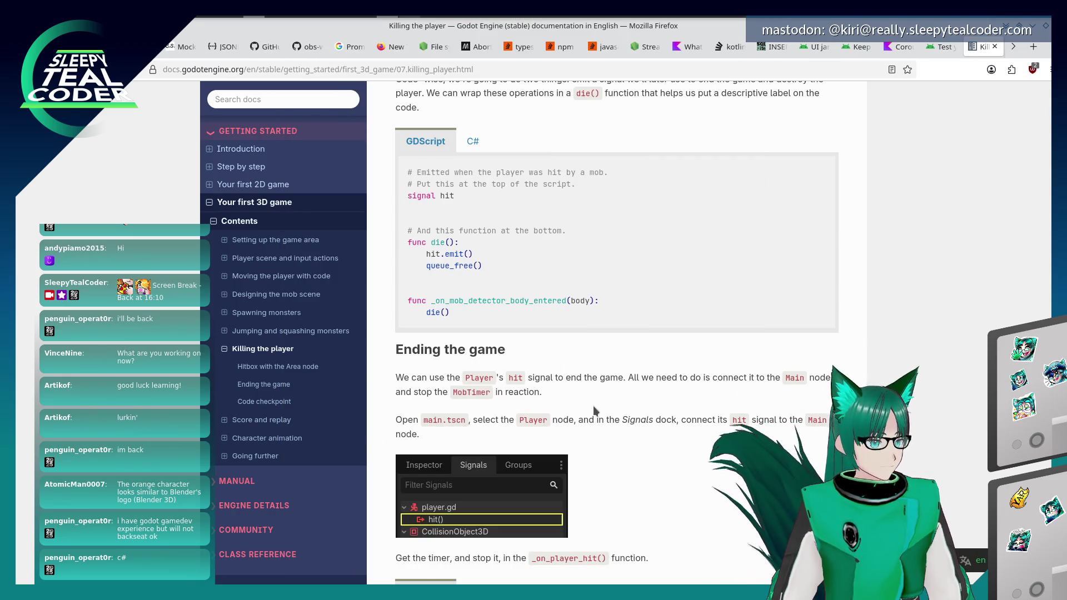
Scroll the docs to 'Ending the game' and the _on_player_hit code, then return to Godot.
{"action": "scroll", "coordinate": [594, 411], "scroll_direction": "down", "scroll_amount": 2}
{"action": "scroll", "coordinate": [648, 393], "scroll_direction": "down", "scroll_amount": 3}
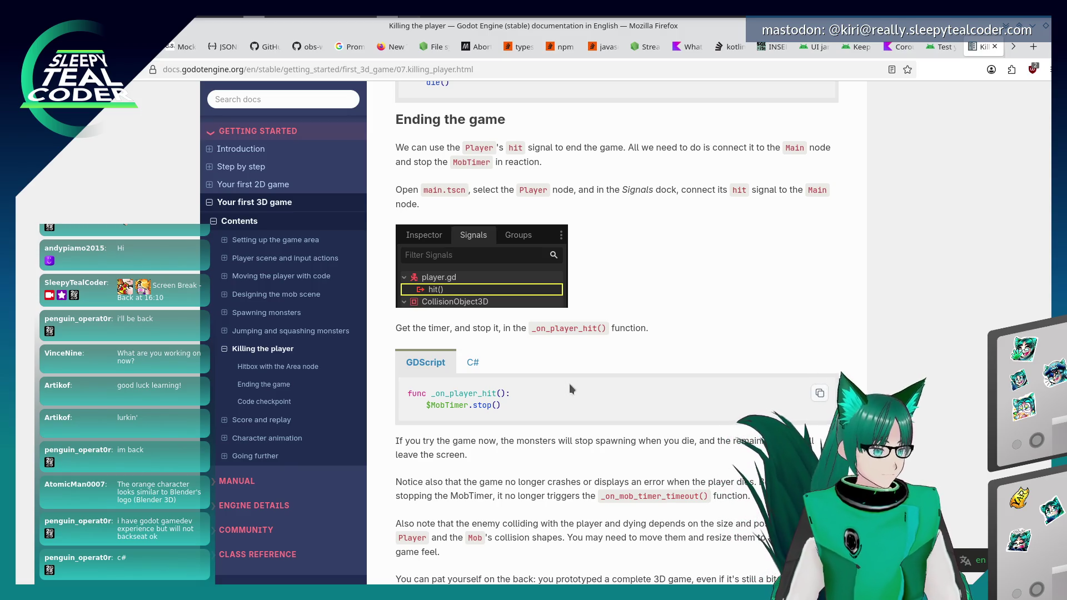
{"action": "key", "text": "alt+Tab"}
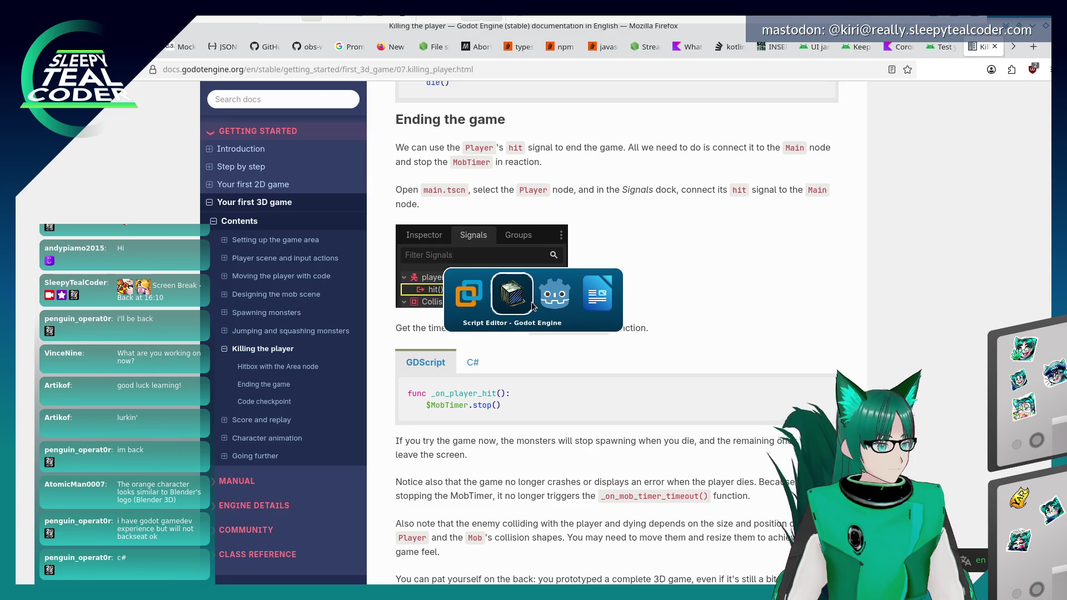
{"action": "left_click", "coordinate": [550, 300]}
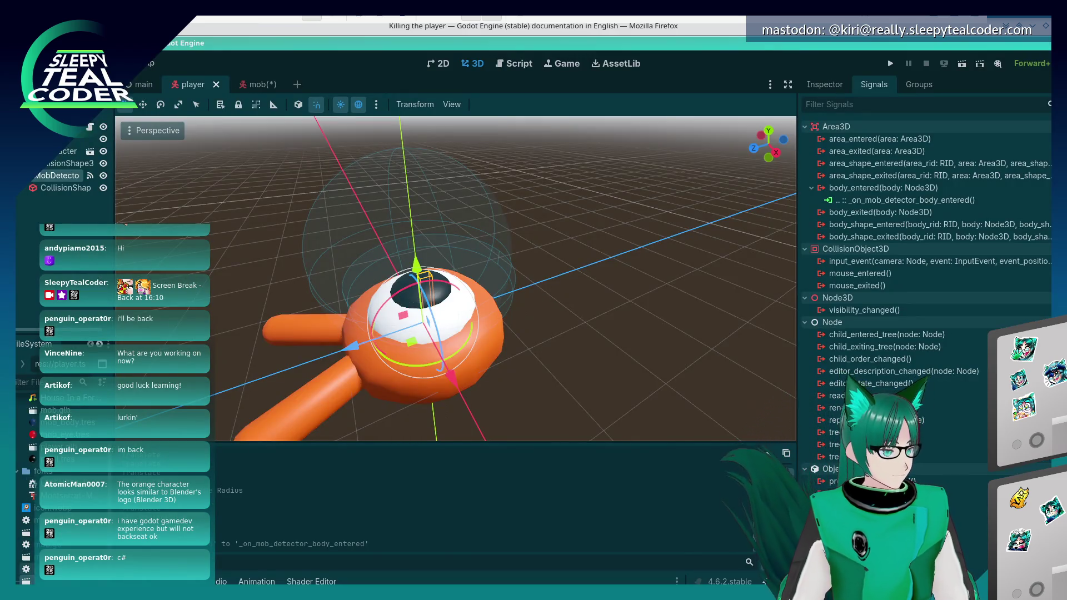
In the main scene, connect Player's hit() signal to create _on_player_hit in main.gd.
{"action": "double_click", "coordinate": [55, 533]}
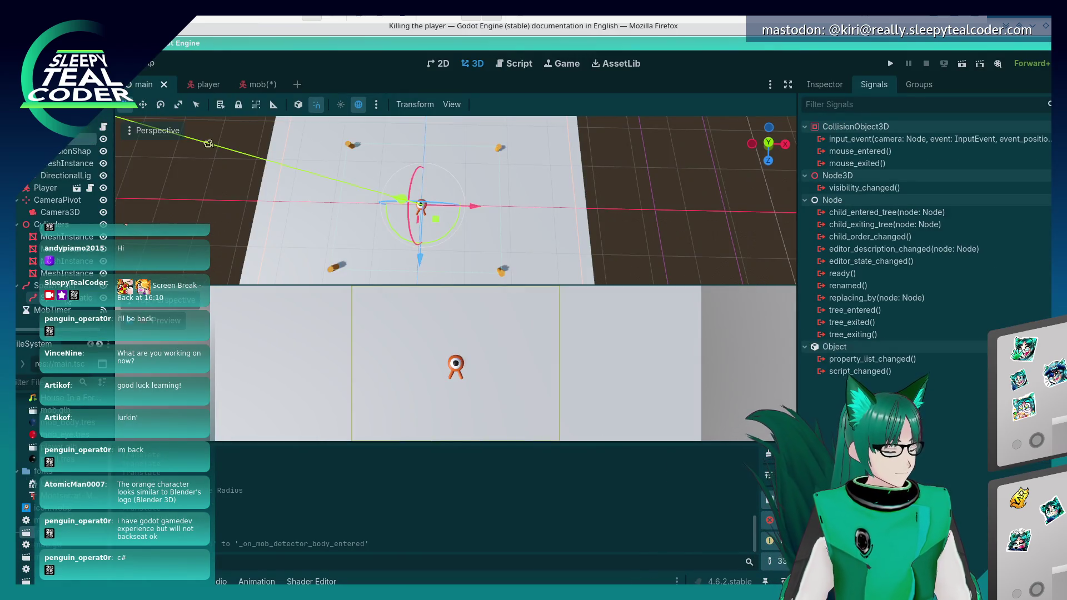
{"action": "left_click", "coordinate": [45, 188]}
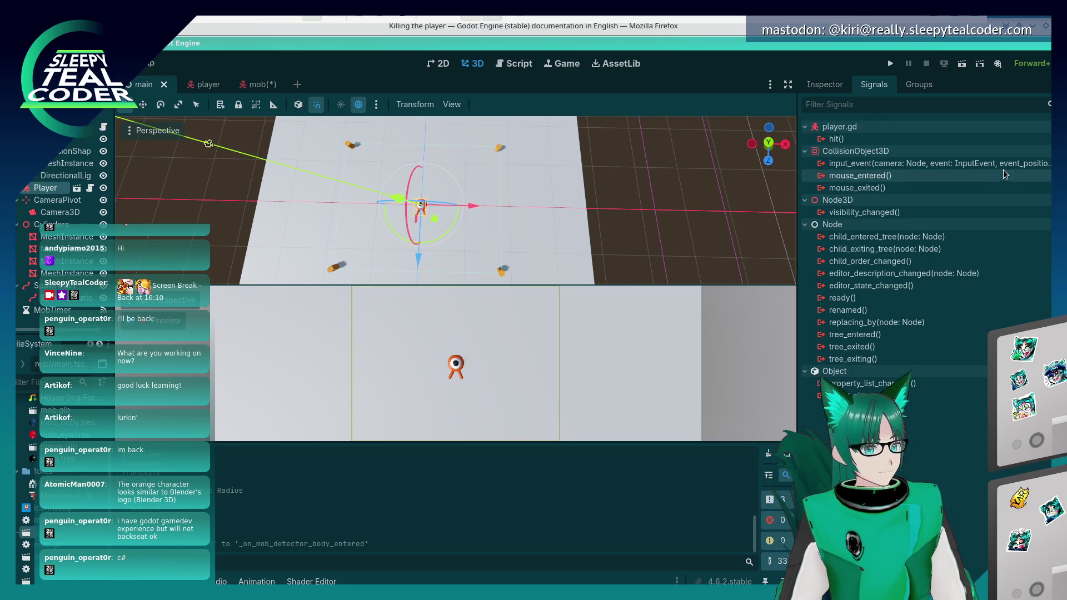
{"action": "double_click", "coordinate": [887, 137]}
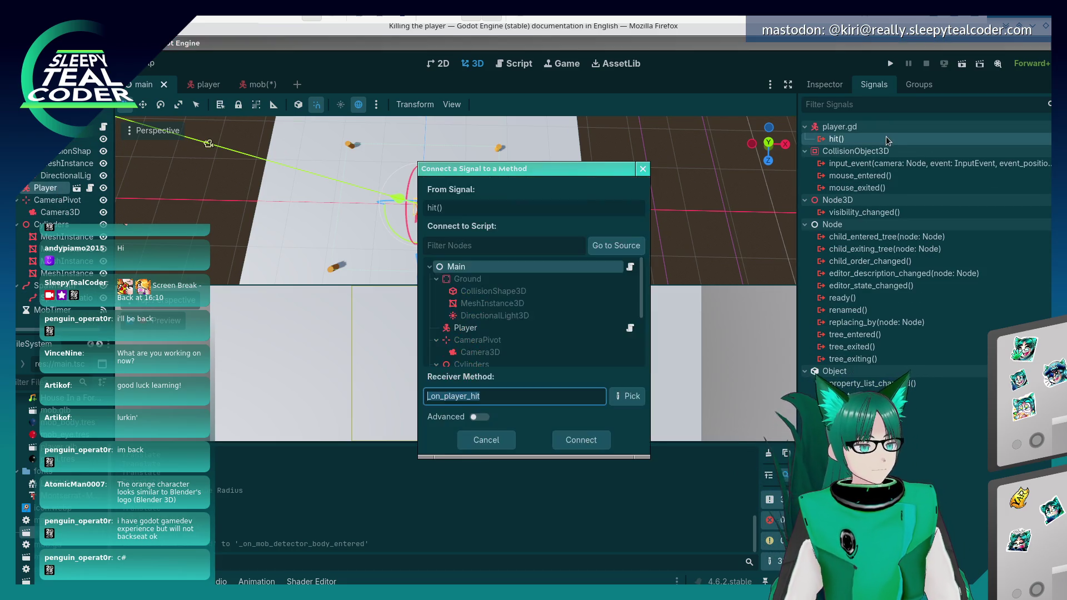
{"action": "left_click", "coordinate": [579, 445]}
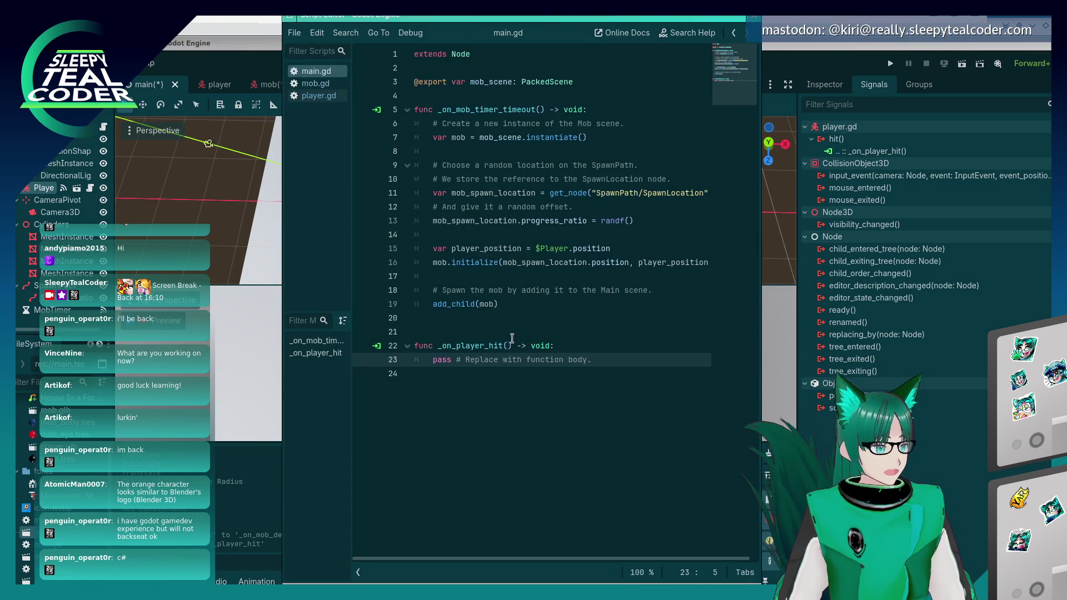
{"action": "left_click", "coordinate": [512, 334]}
{"action": "key", "text": "alt+Tab"}
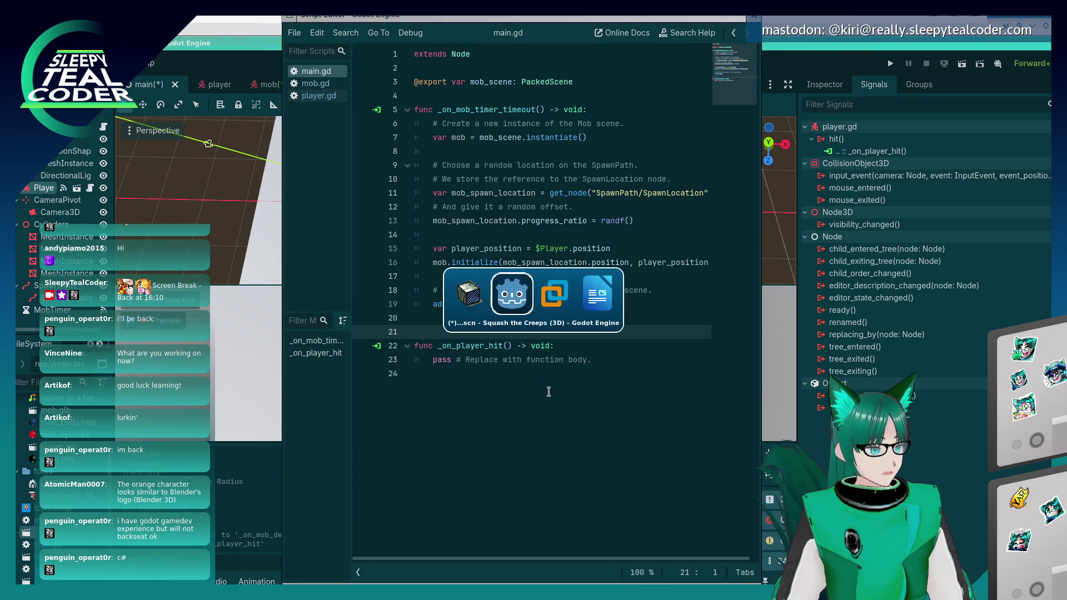
{"action": "key", "text": "alt+Tab"}
{"action": "scroll", "coordinate": [548, 392], "scroll_direction": "down", "scroll_amount": 3}
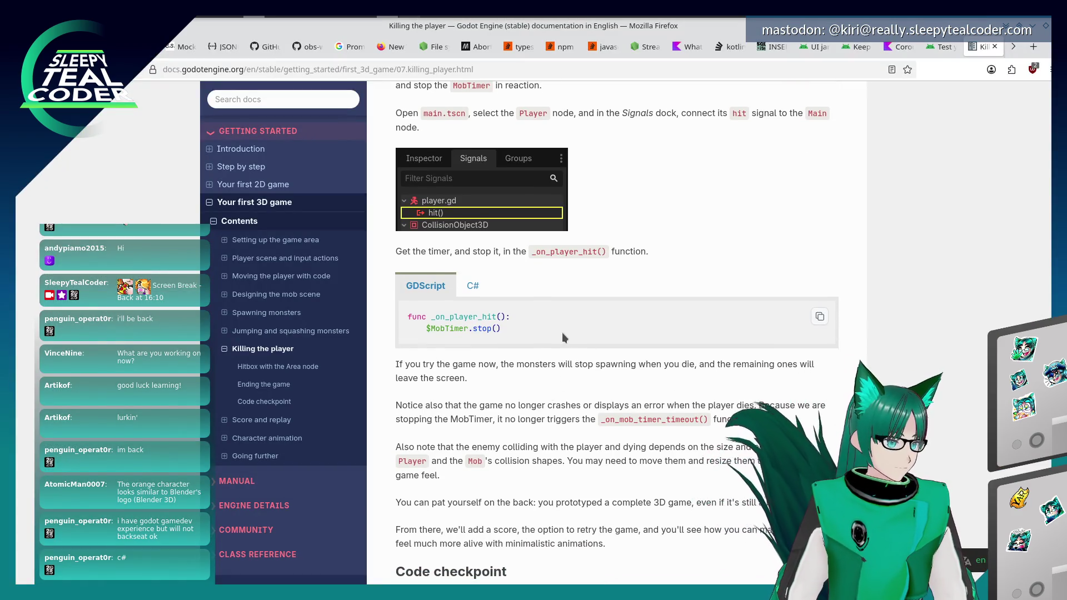
Replace pass in _on_player_hit with $MobTimer.stop().
{"action": "scroll", "coordinate": [562, 333], "scroll_direction": "down", "scroll_amount": 3}
{"action": "scroll", "coordinate": [563, 331], "scroll_direction": "up", "scroll_amount": 6}
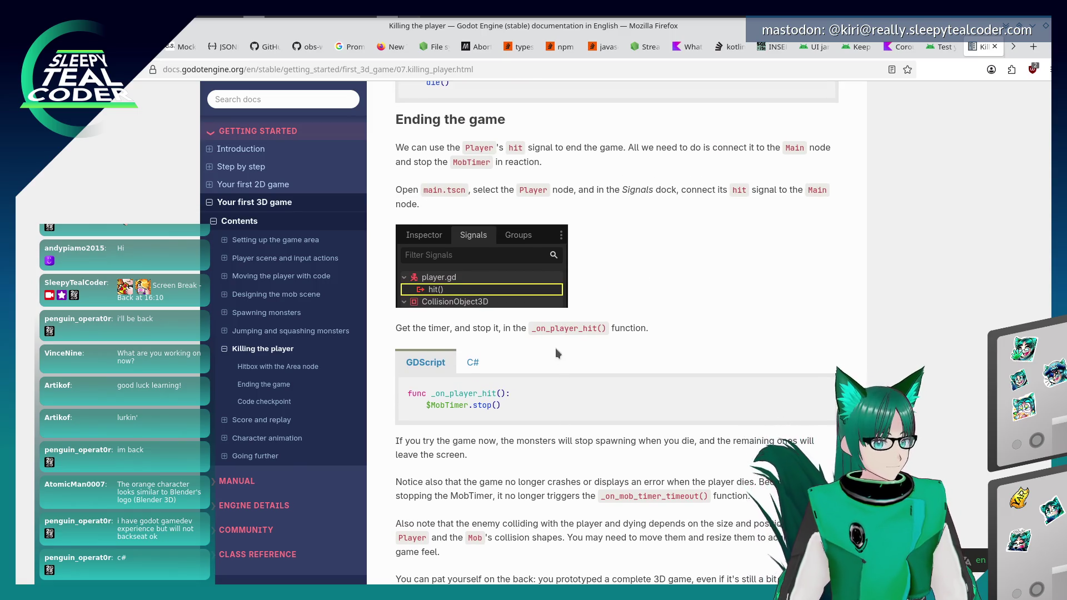
{"action": "scroll", "coordinate": [538, 401], "scroll_direction": "down", "scroll_amount": 3}
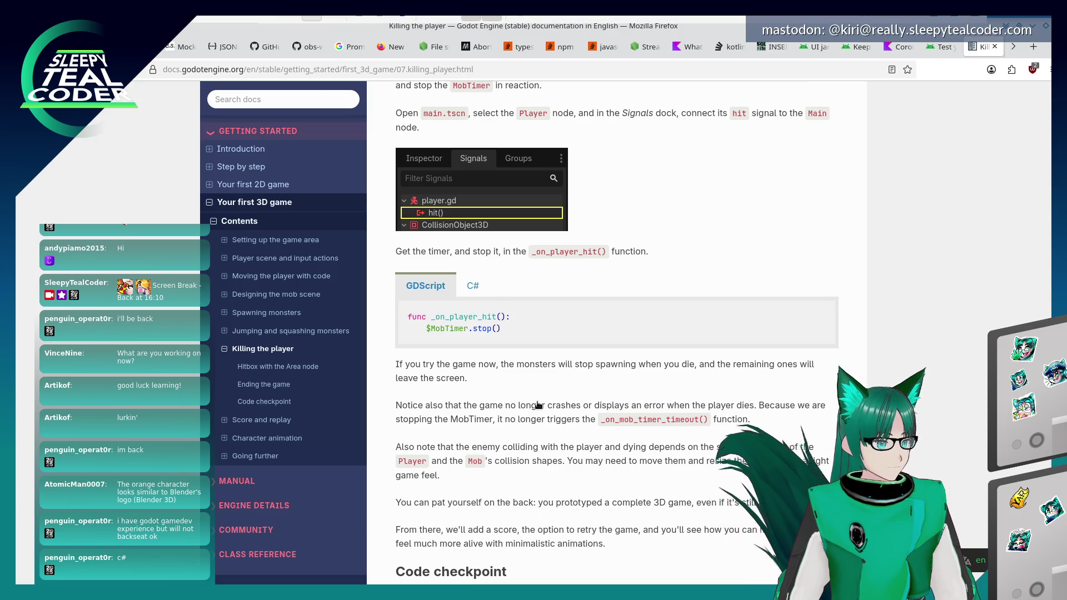
{"action": "key", "text": "alt+Tab"}
{"action": "left_click", "coordinate": [612, 354]}
{"action": "key", "text": "shift+Home"}
{"action": "type", "text": "$MobTimer.stop()"}
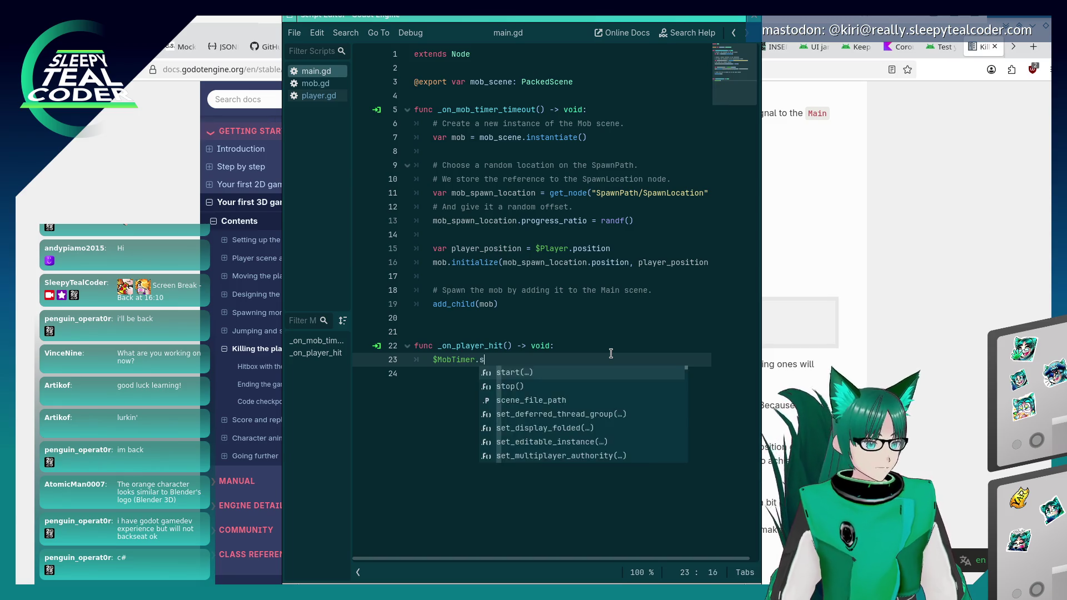
Scroll the tutorial down to the Code checkpoint section.
{"action": "key", "text": "alt+Tab"}
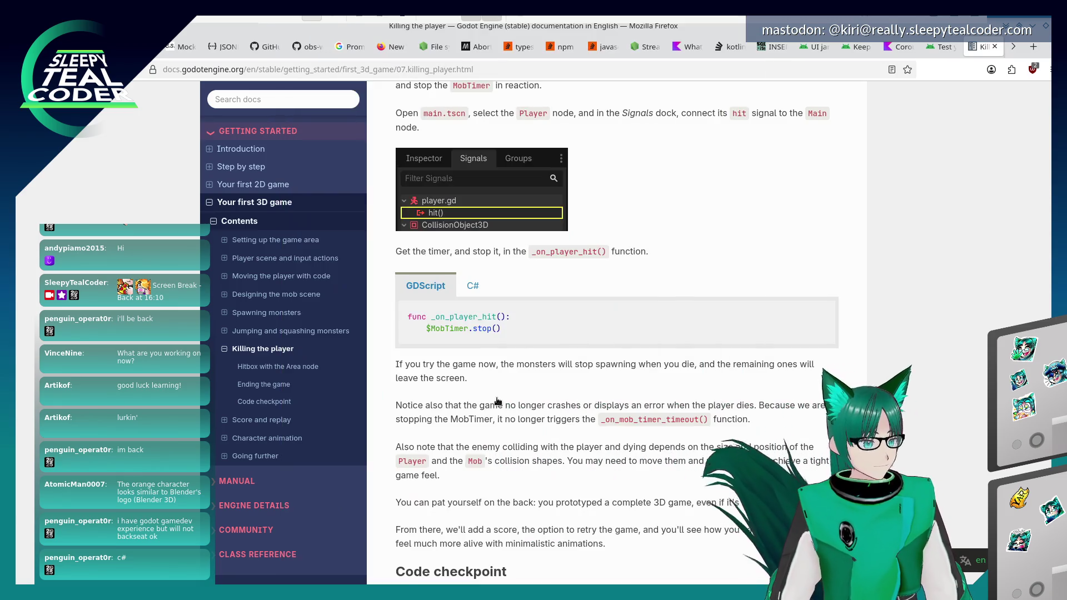
{"action": "scroll", "coordinate": [509, 388], "scroll_direction": "down", "scroll_amount": 2}
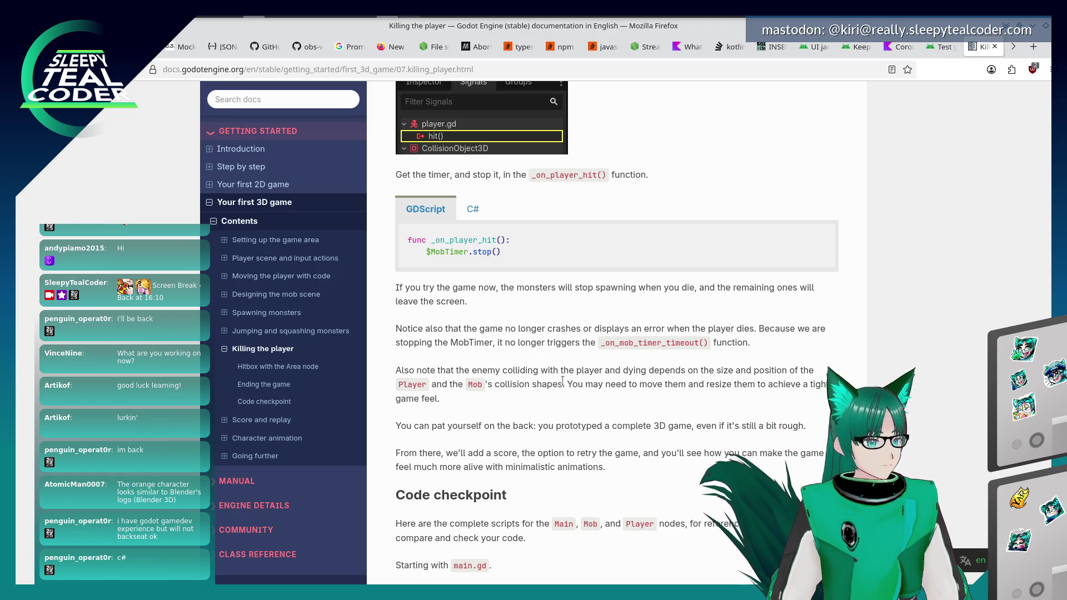
{"action": "scroll", "coordinate": [563, 381], "scroll_direction": "down", "scroll_amount": 2}
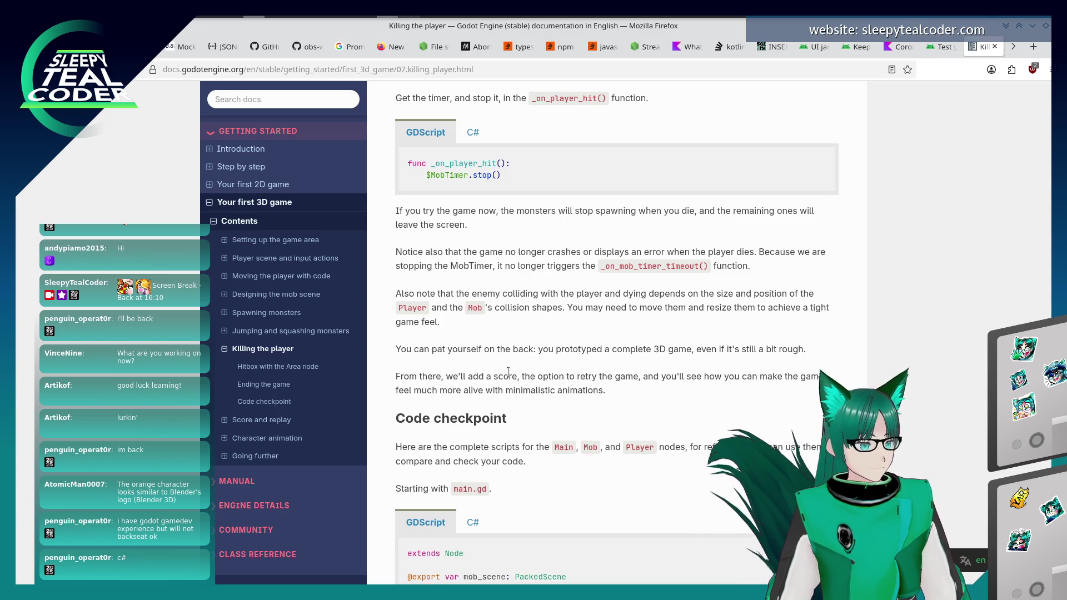
Relaunch the game from Godot with F5 and weave the player between spawning mobs.
{"action": "key", "text": "alt+Tab"}
{"action": "key", "text": "alt+Tab"}
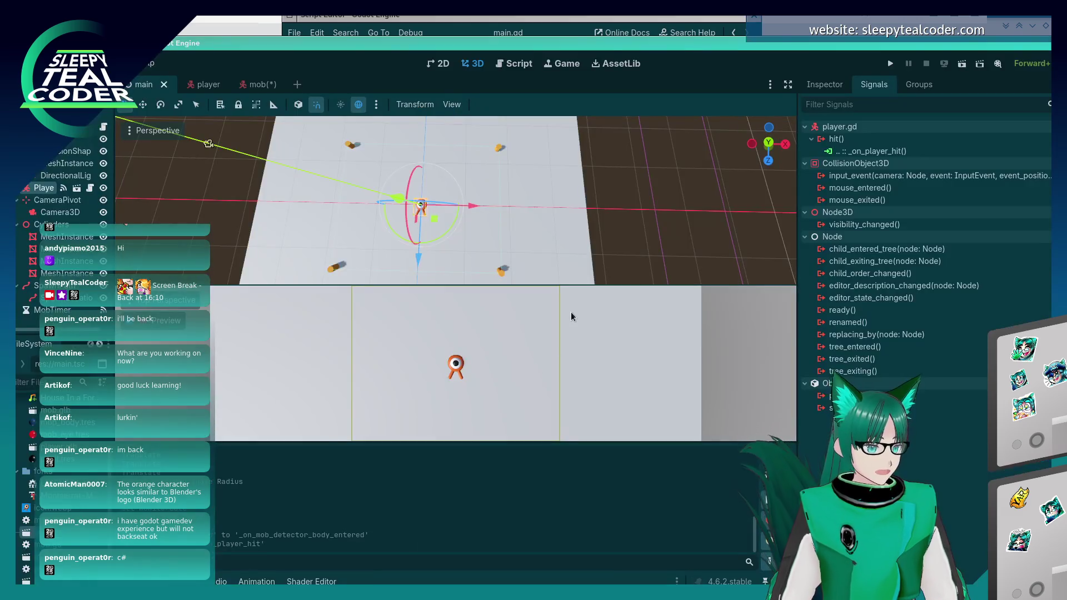
{"action": "key", "text": "F5"}
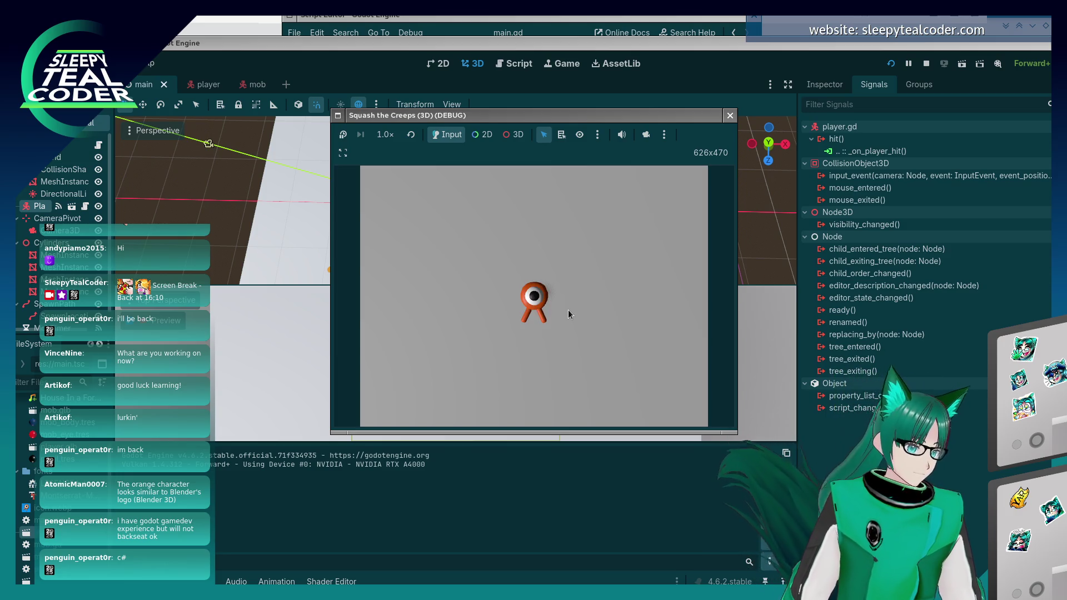
{"action": "key", "text": "Right"}
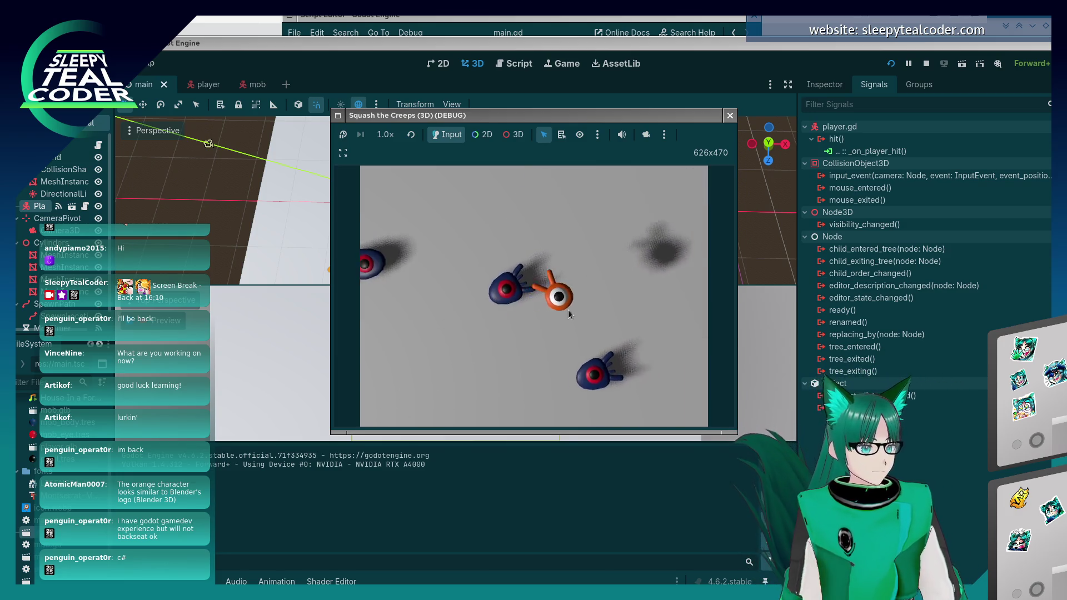
{"action": "key", "text": "Left"}
{"action": "key", "text": "Left"}
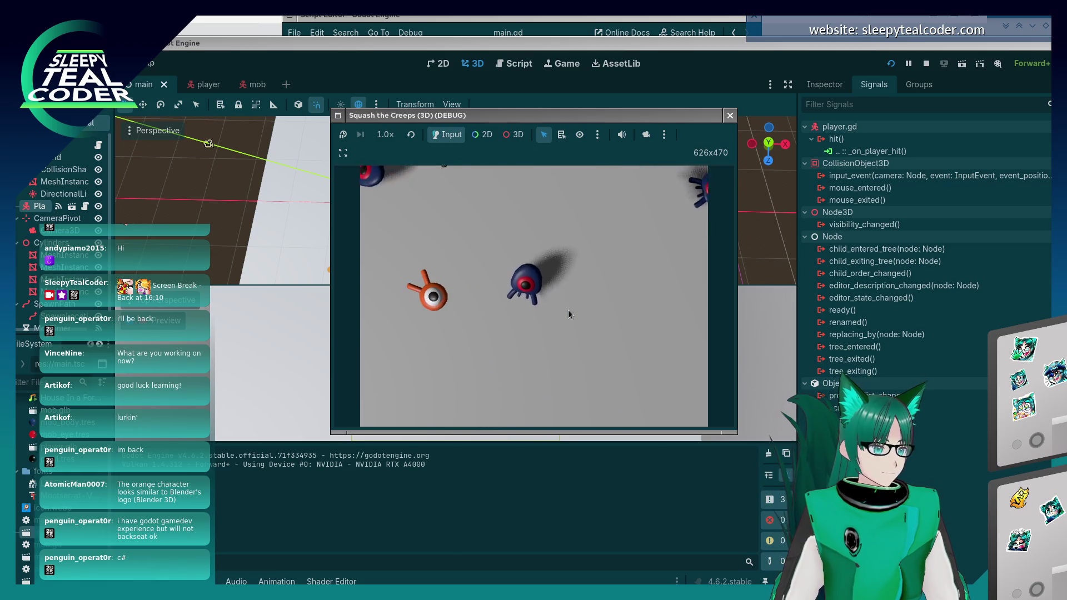
{"action": "key", "text": "Right"}
{"action": "key", "text": "Left"}
{"action": "key", "text": "Left"}
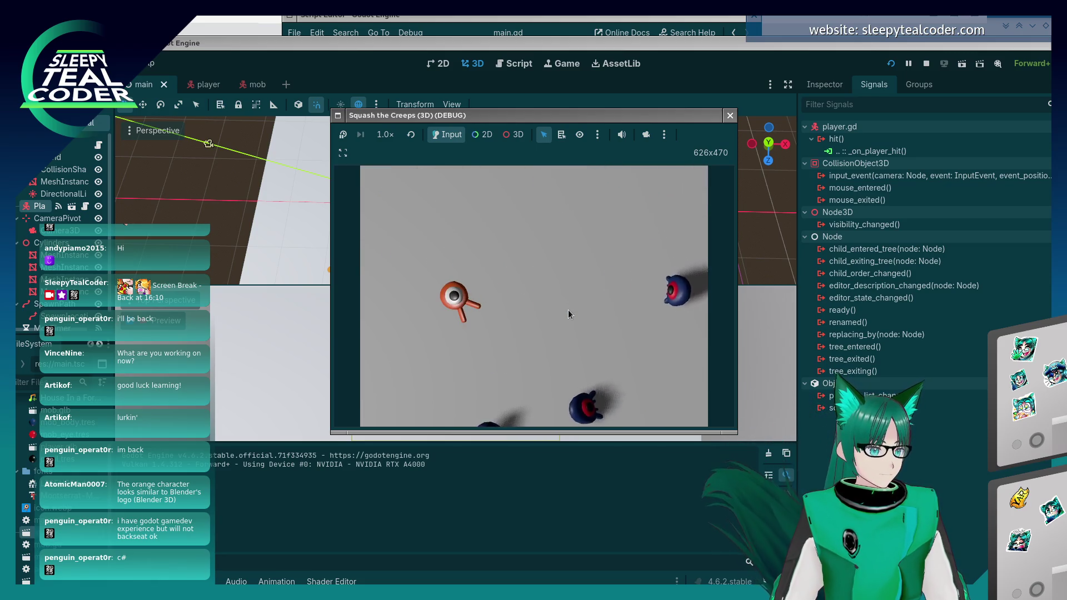
{"action": "key", "text": "Right"}
{"action": "key", "text": "Left"}
{"action": "key", "text": "Right"}
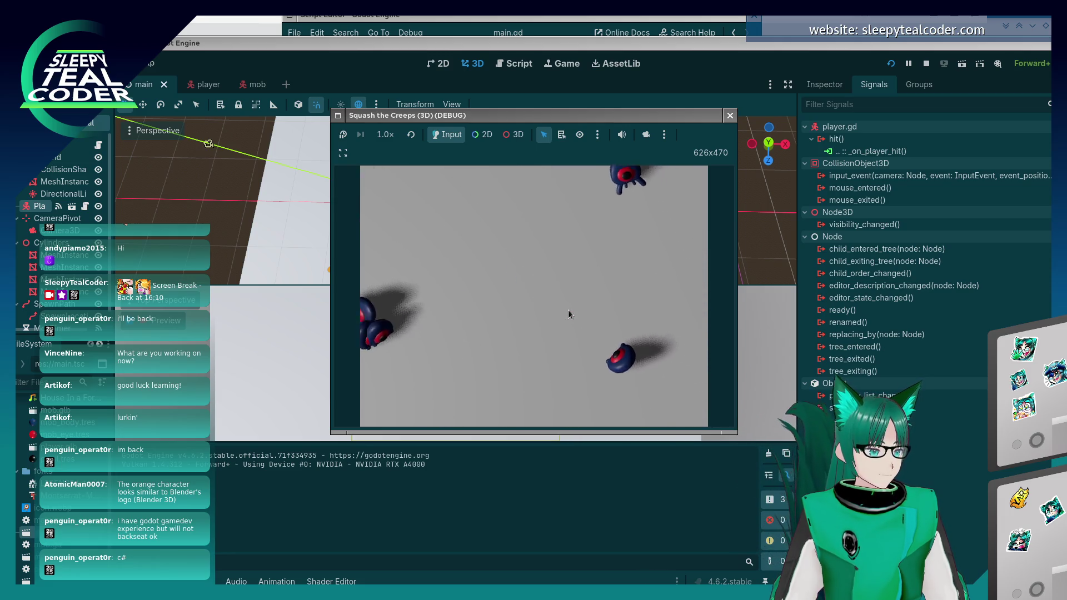
Bring the player back to centre and keep steering left and right until a mob touches it.
{"action": "key", "text": "Return"}
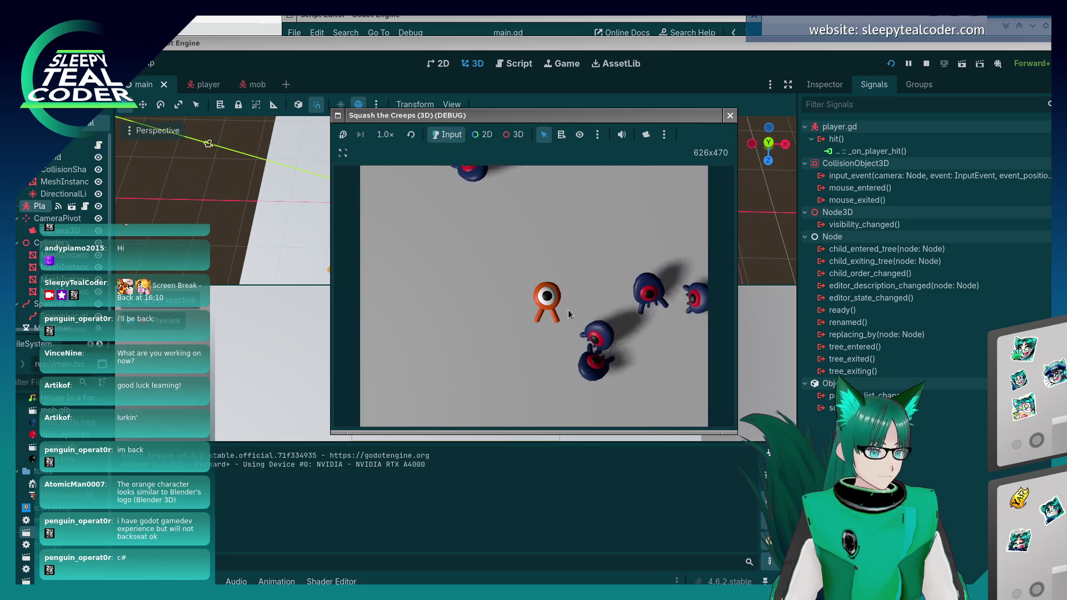
{"action": "key", "text": "Right"}
{"action": "key", "text": "Left"}
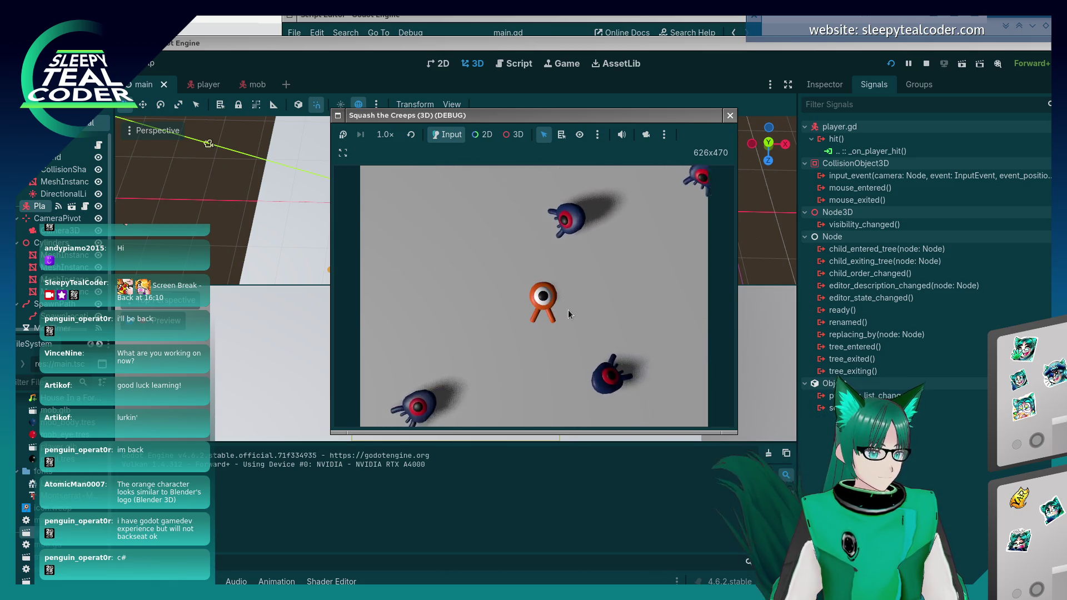
{"action": "key", "text": "Left"}
{"action": "key", "text": "Right"}
{"action": "key", "text": "Left"}
{"action": "key", "text": "Left"}
{"action": "key", "text": "Right"}
{"action": "key", "text": "Left"}
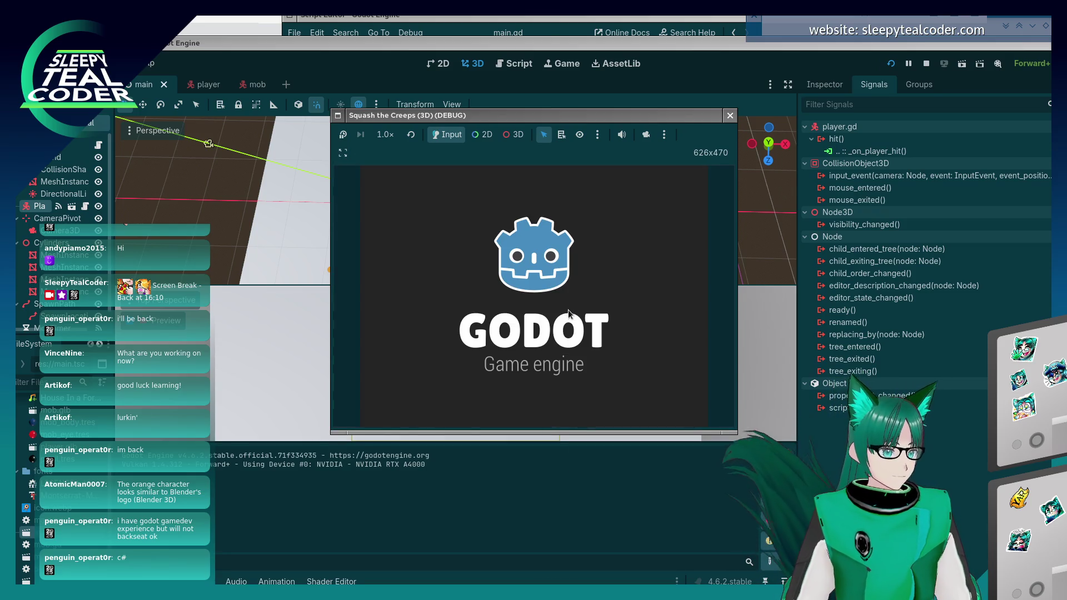
Play another round until the player is gone, then close the debug game window with Alt+F4.
{"action": "key", "text": "Right"}
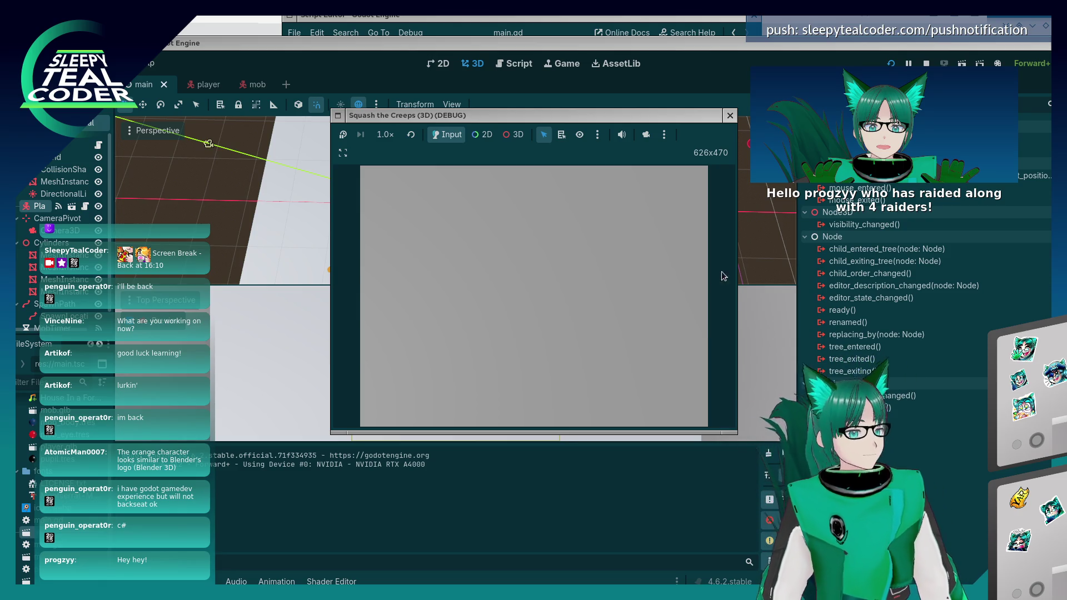
{"action": "left_click", "coordinate": [658, 114]}
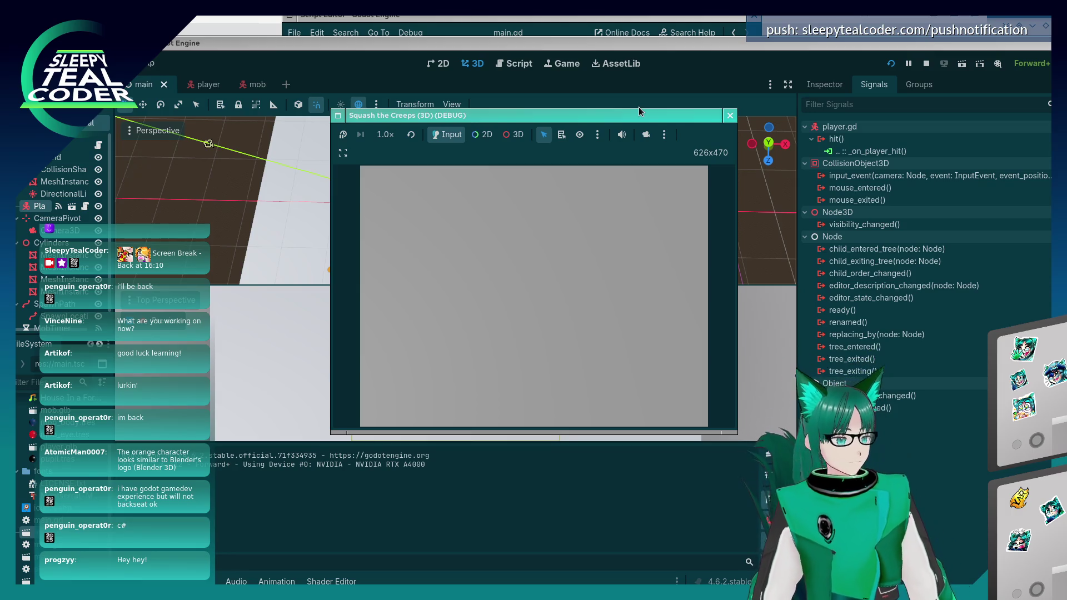
{"action": "left_click", "coordinate": [494, 215]}
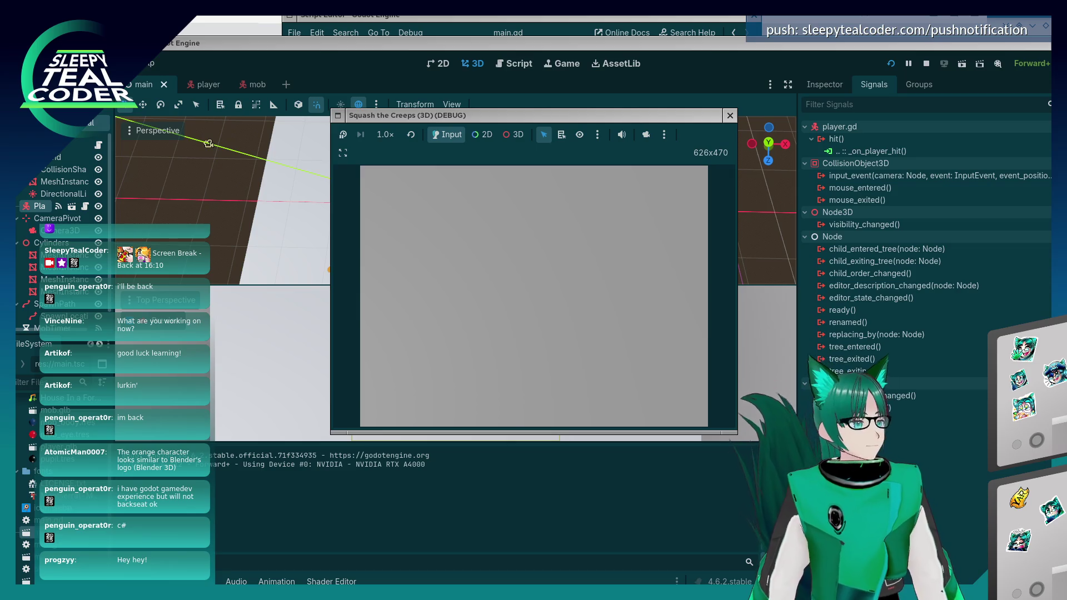
{"action": "left_click", "coordinate": [614, 118]}
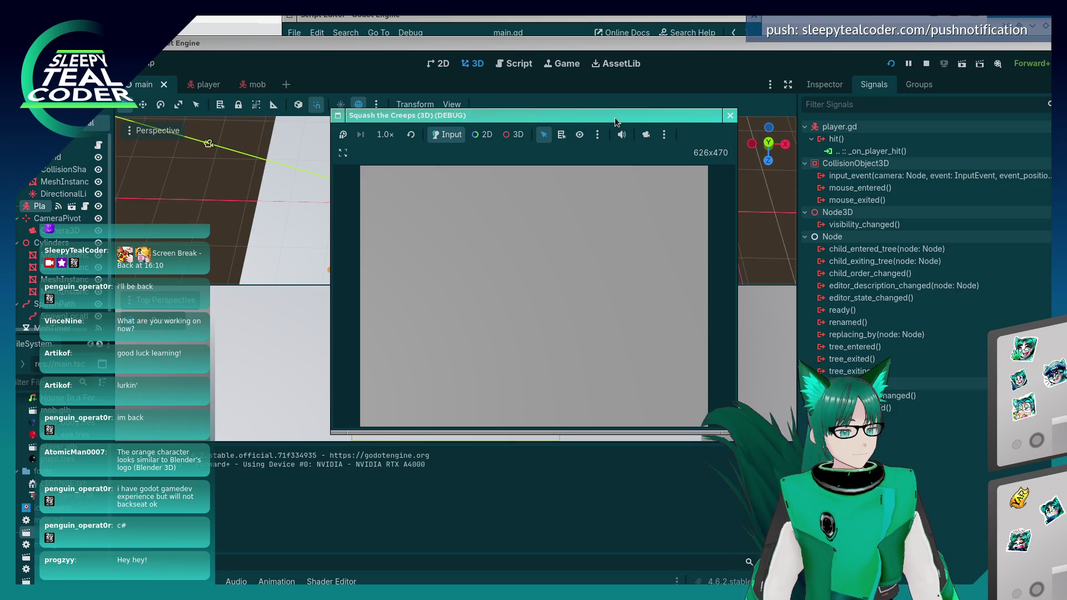
{"action": "key", "text": "alt+F4"}
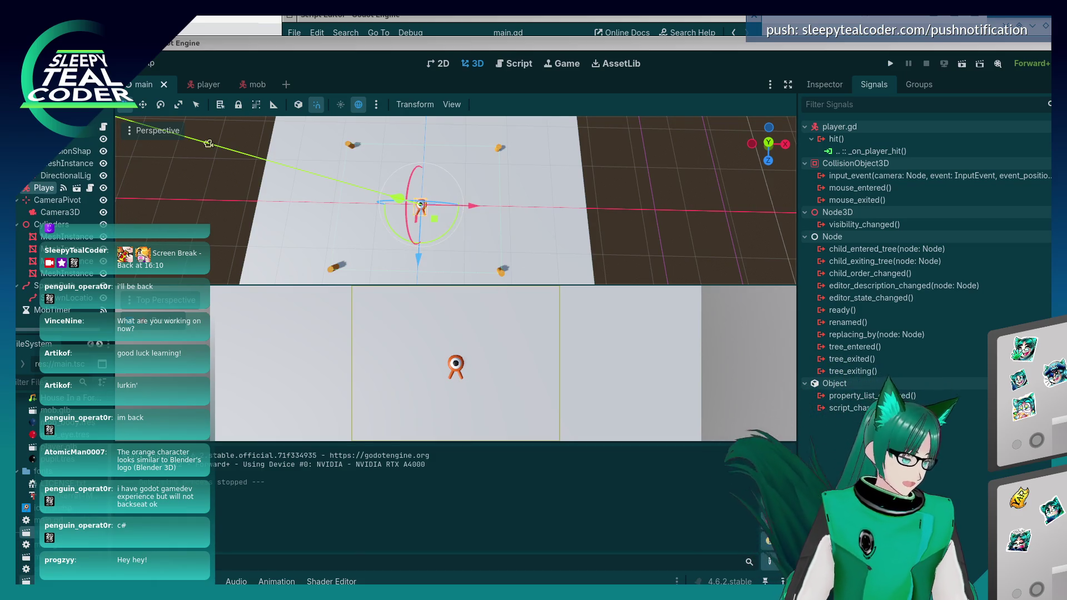
Switch to the player scene, select MobDetector's collision shape and orbit to view the eye from below.
{"action": "key", "text": "ctrl+Tab"}
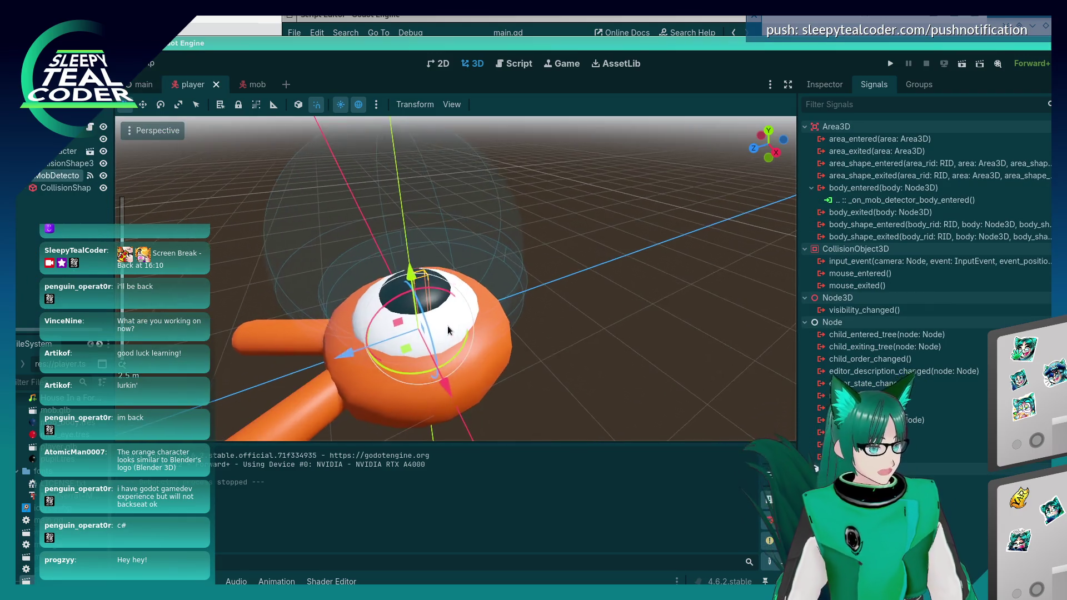
{"action": "key", "text": "Down"}
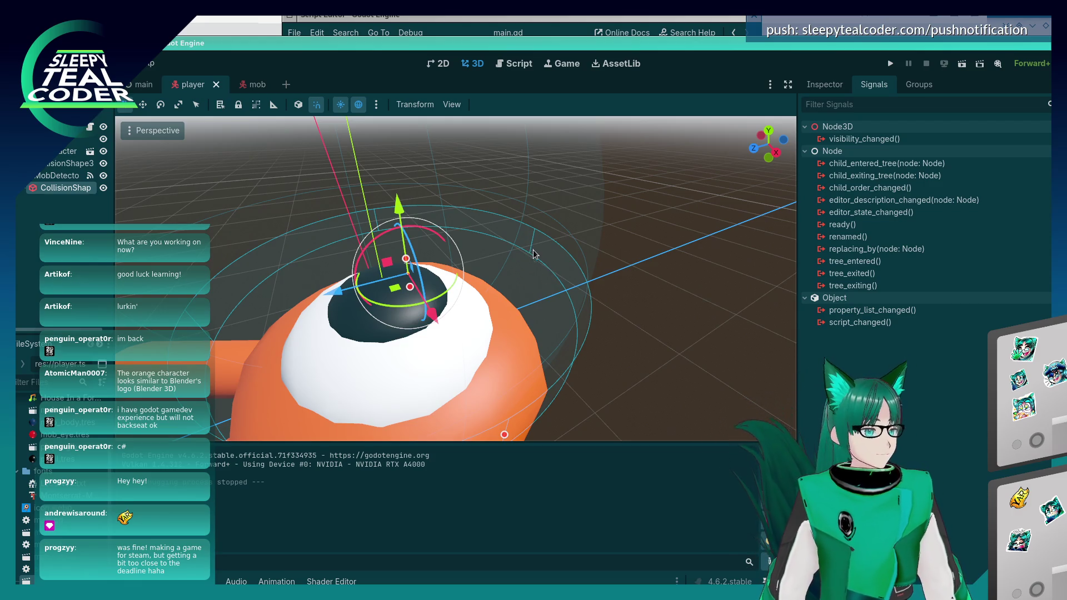
{"action": "left_click_drag", "start_coordinate": [532, 281], "coordinate": [516, 261]}
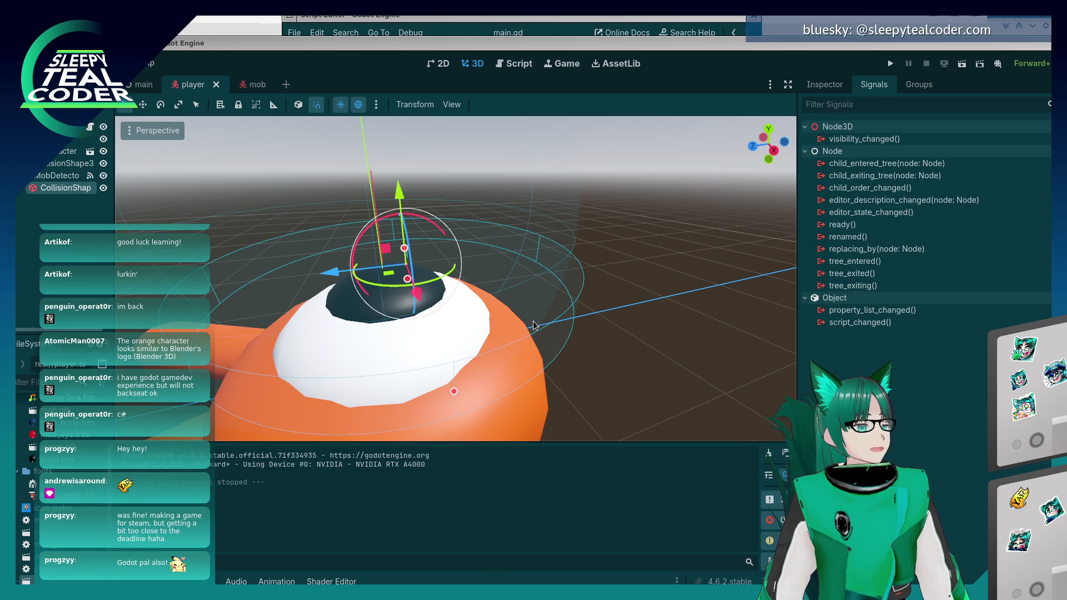
Clear the selection, then reselect MobDetector and its CollisionShape in the Scene tree.
{"action": "left_click", "coordinate": [525, 346]}
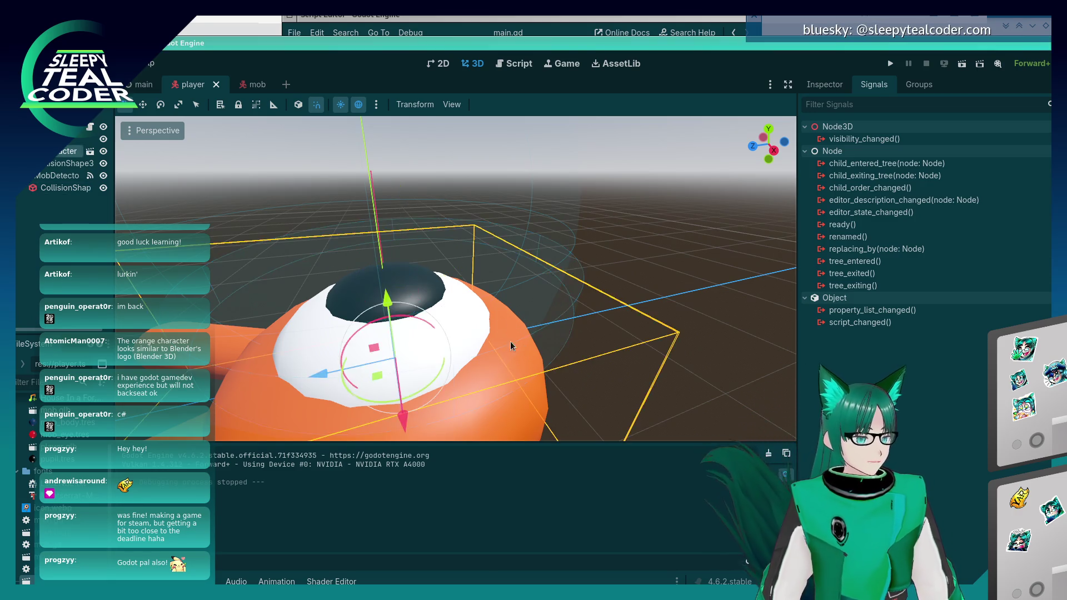
{"action": "left_click", "coordinate": [575, 317]}
{"action": "left_click", "coordinate": [68, 189]}
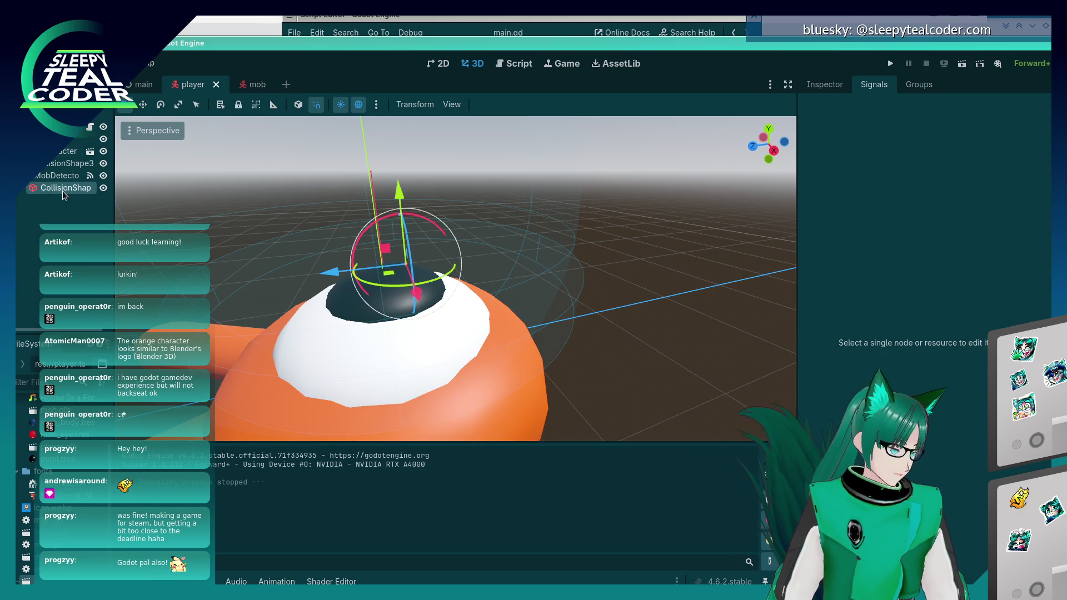
{"action": "left_click", "coordinate": [59, 178]}
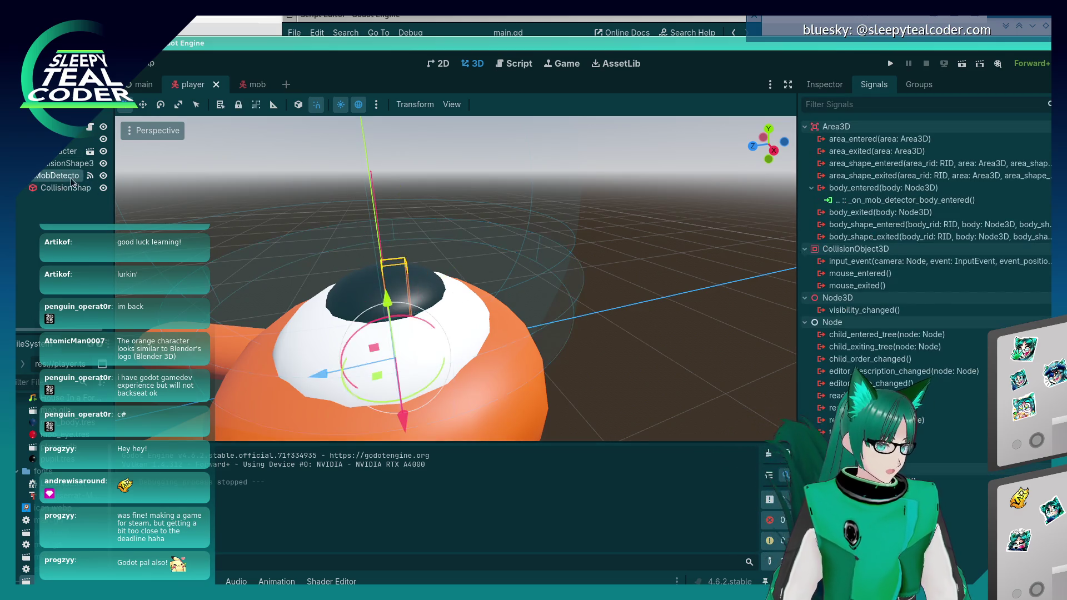
{"action": "left_click", "coordinate": [59, 191]}
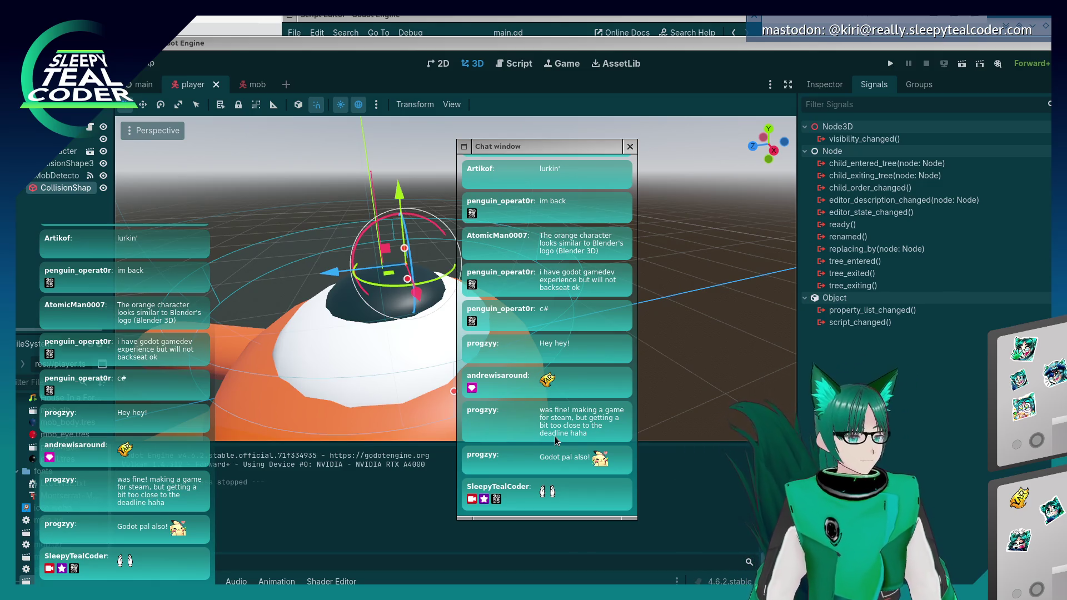
{"action": "left_click", "coordinate": [709, 65]}
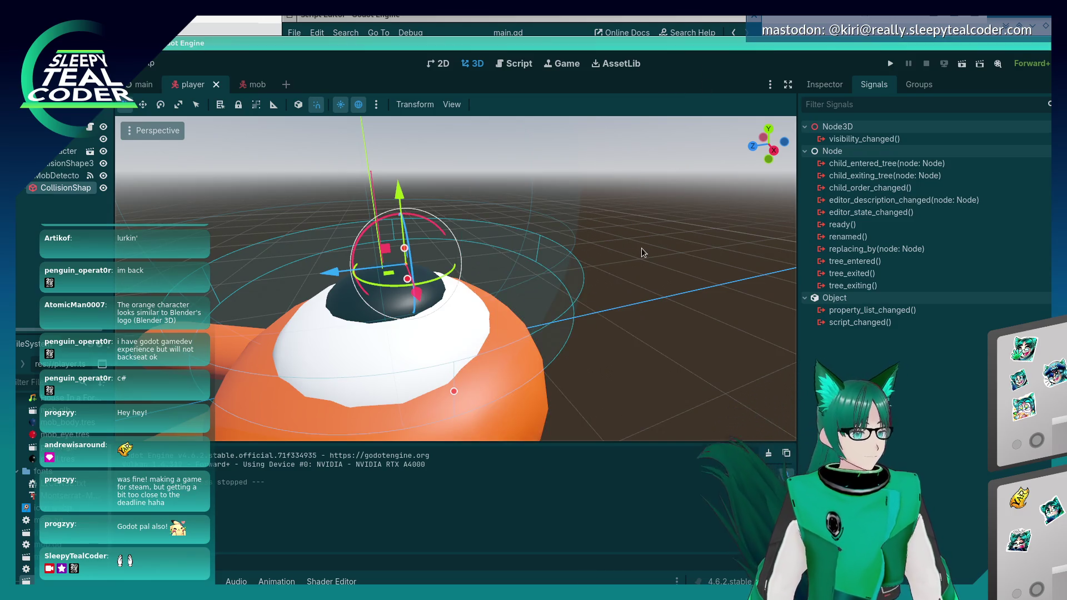
{"action": "key", "text": "alt+Tab"}
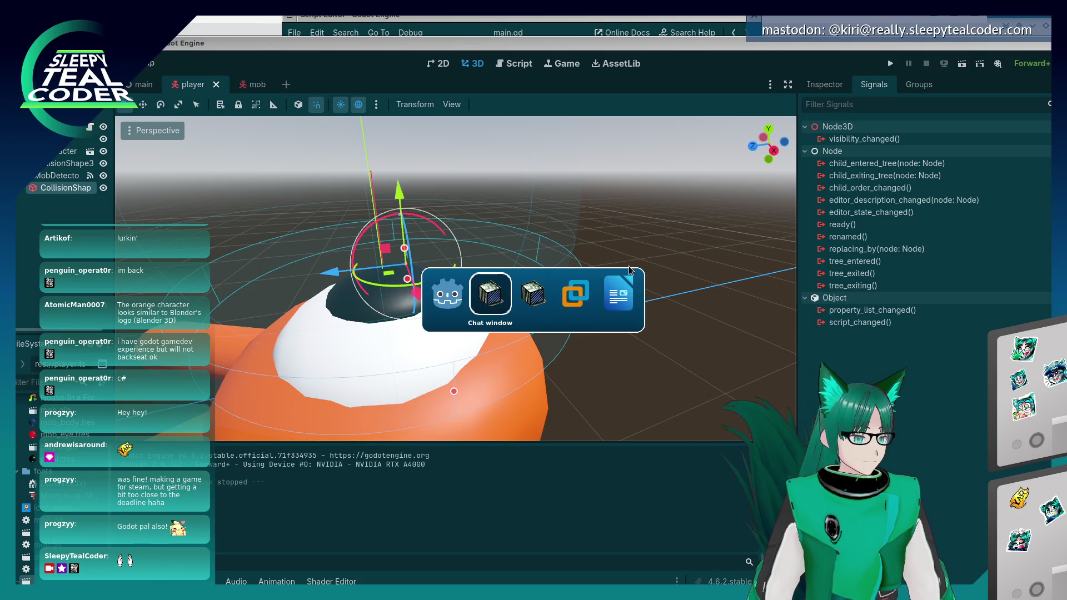
{"action": "left_click_drag", "start_coordinate": [536, 148], "coordinate": [512, 0]}
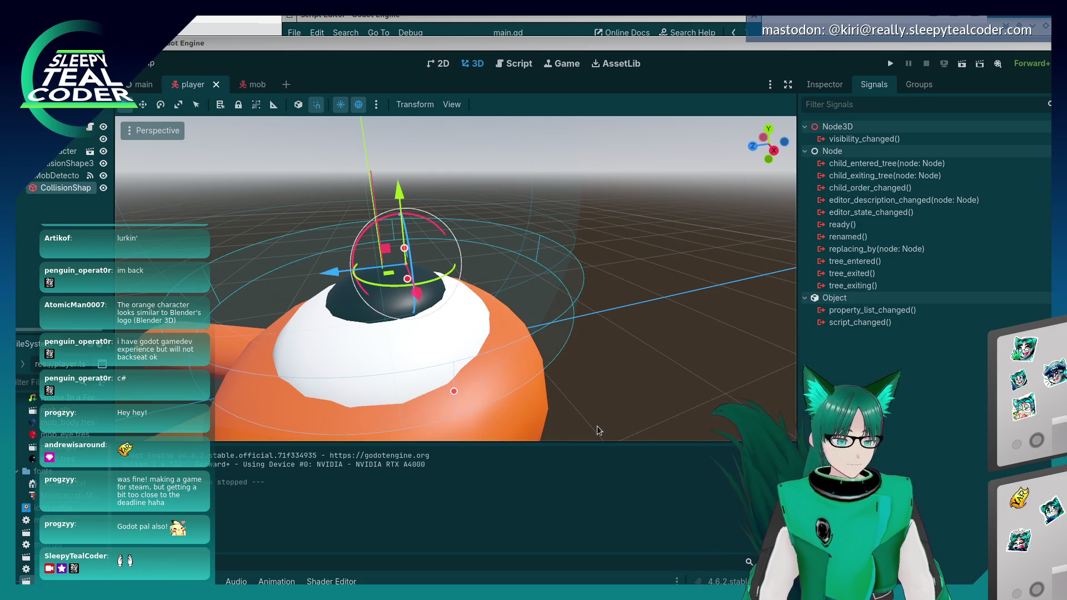
{"action": "left_click", "coordinate": [538, 496]}
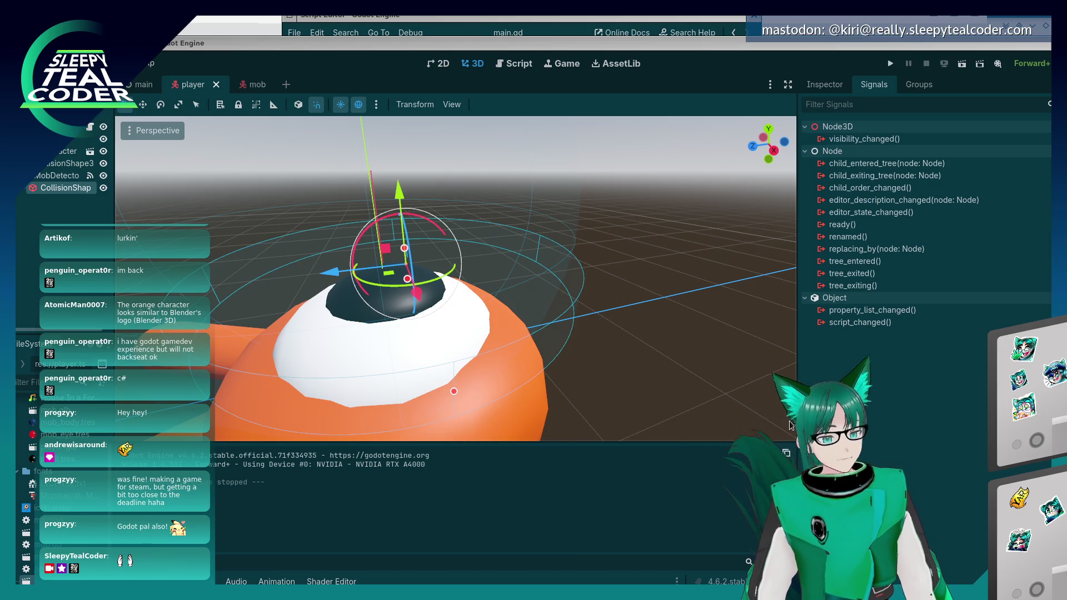
Drag the MobDetector shape's Y-axis arrow upward above the player model, then save and run with F5.
{"action": "mouse_move", "coordinate": [498, 278]}
{"action": "left_mouse_down"}
{"action": "mouse_move", "coordinate": [491, 300]}
{"action": "mouse_move", "coordinate": [563, 337]}
{"action": "mouse_move", "coordinate": [545, 334]}
{"action": "left_mouse_up"}
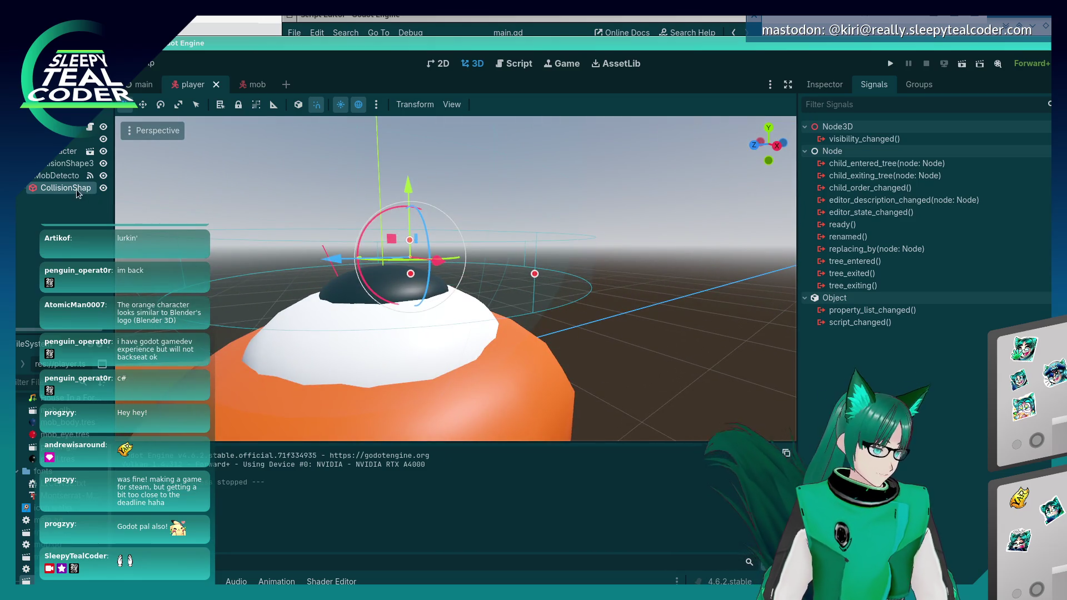
{"action": "left_click_drag", "start_coordinate": [423, 324], "coordinate": [462, 334]}
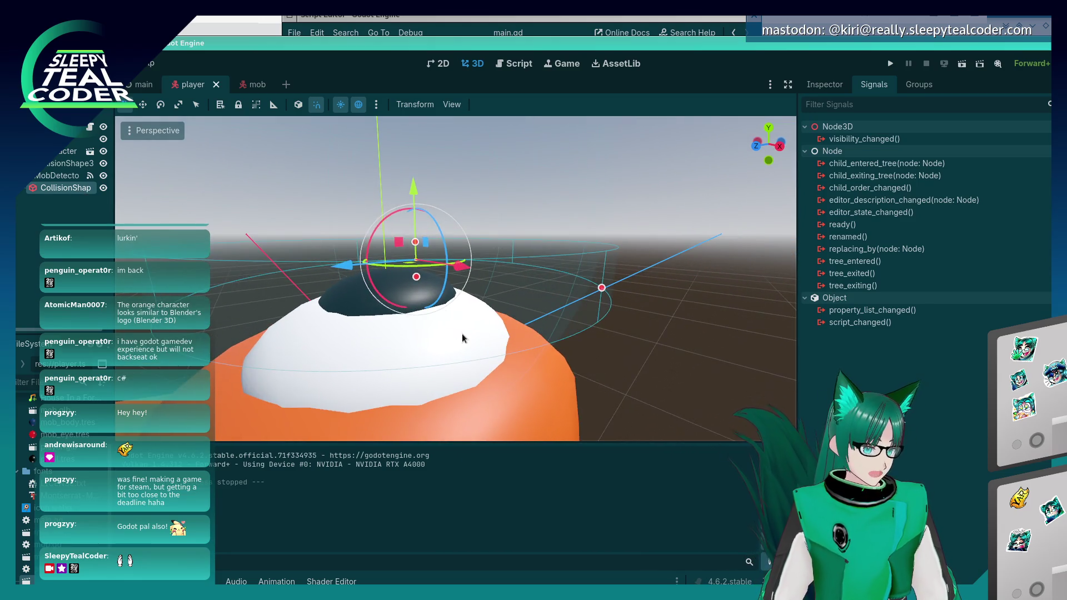
{"action": "left_click", "coordinate": [413, 188]}
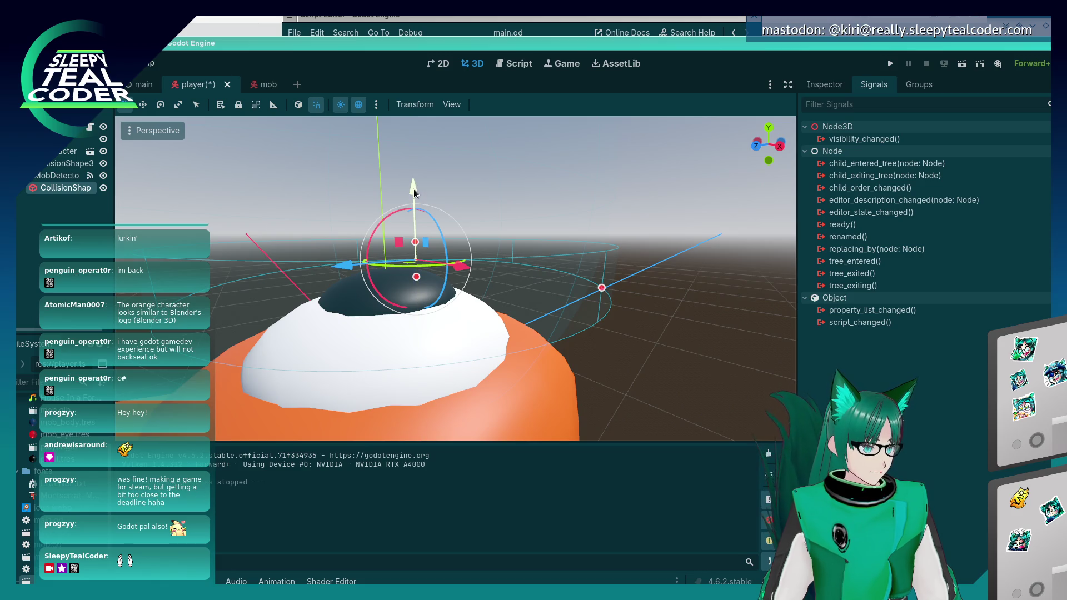
{"action": "left_click_drag", "start_coordinate": [415, 188], "coordinate": [413, 226]}
{"action": "key", "text": "F5"}
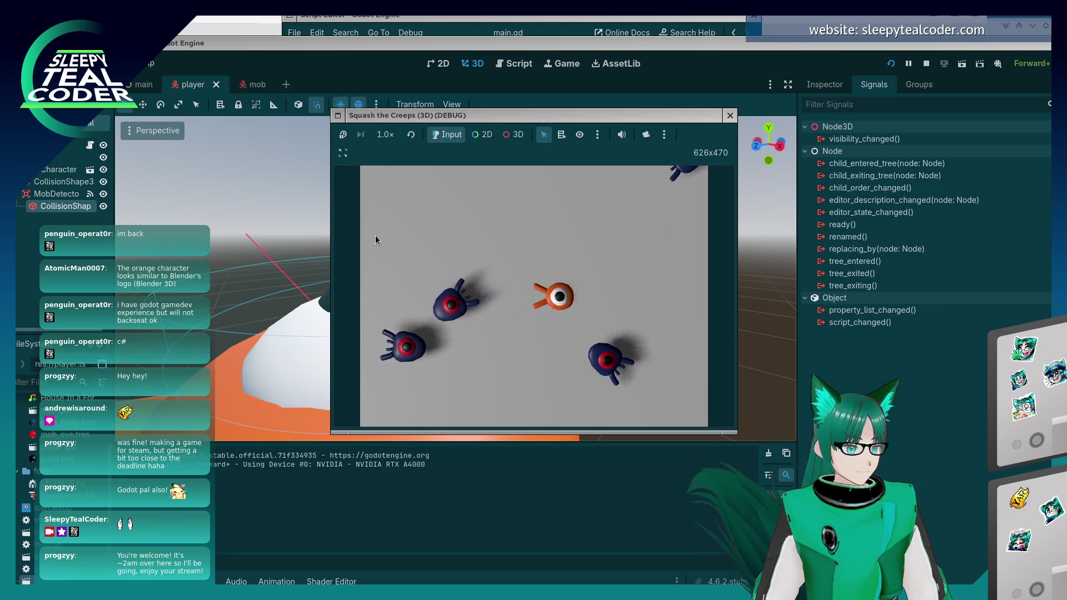
Steer the player left, right and toward the lower right among the mobs, then close the game window.
{"action": "key", "text": "Left"}
{"action": "key", "text": "Right"}
{"action": "key", "text": "Left"}
{"action": "key", "text": "Right"}
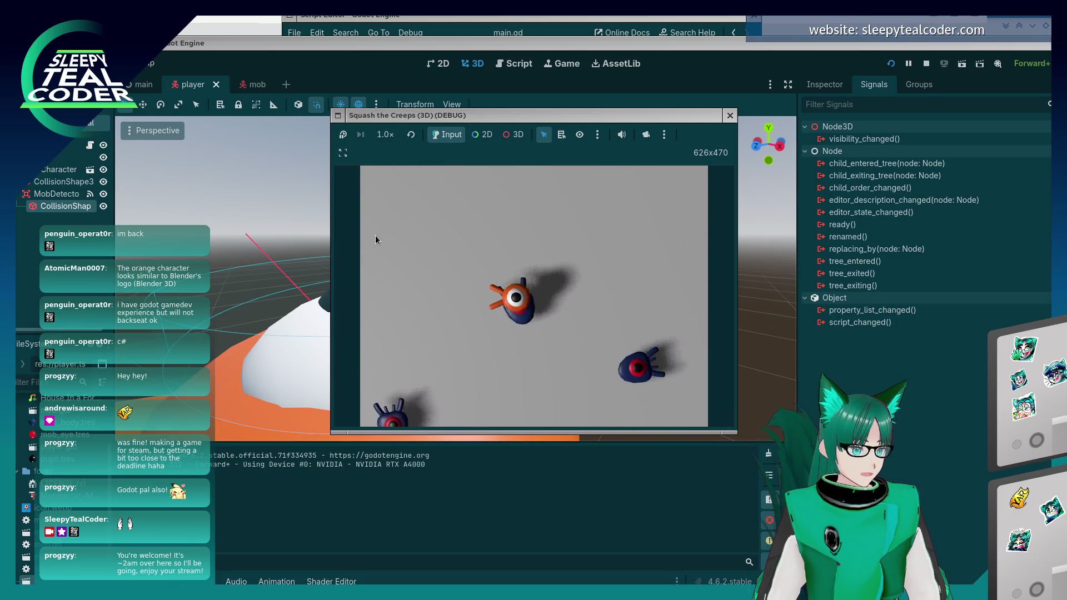
{"action": "key", "text": "Left"}
{"action": "key", "text": "Right"}
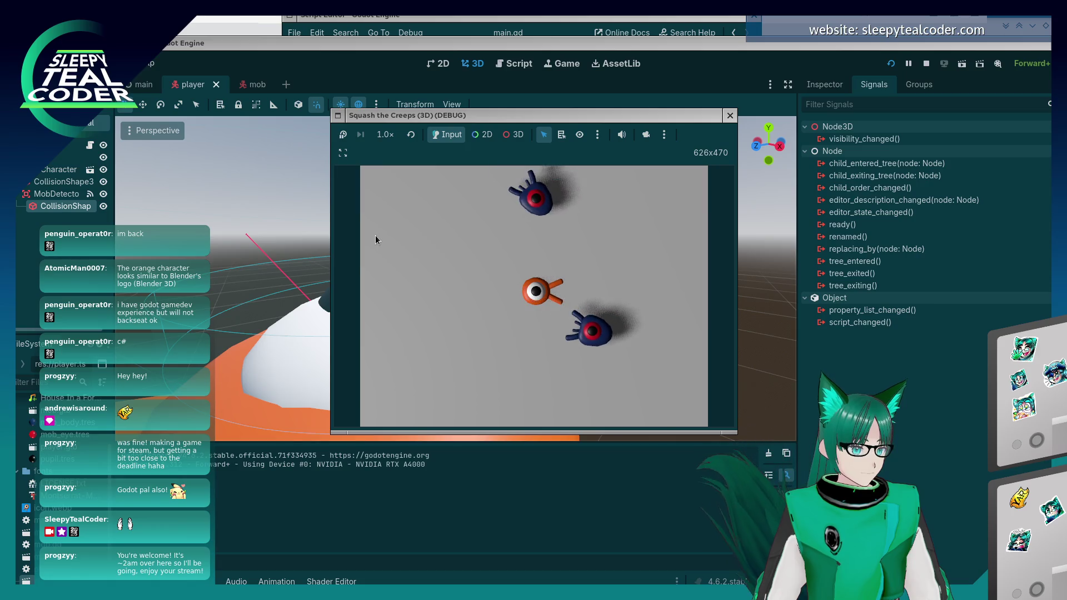
{"action": "key", "text": "Right"}
{"action": "key", "text": "Down"}
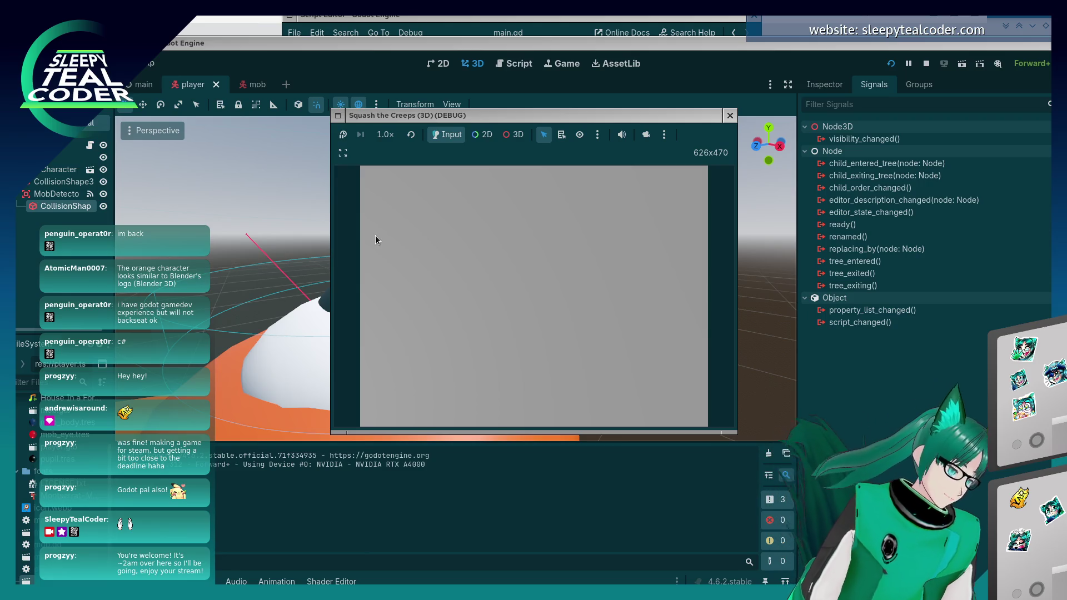
{"action": "left_click", "coordinate": [729, 116]}
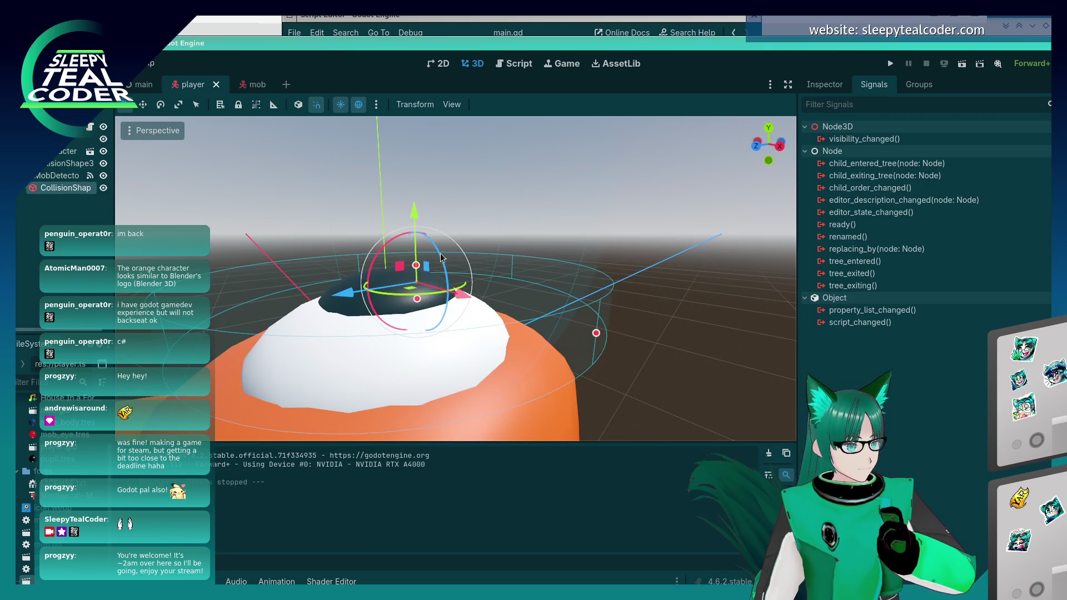
Reselect MobDetector's CollisionShape, raise it about 0.1, nudge it slightly down, and save and run with F5.
{"action": "left_click", "coordinate": [401, 352]}
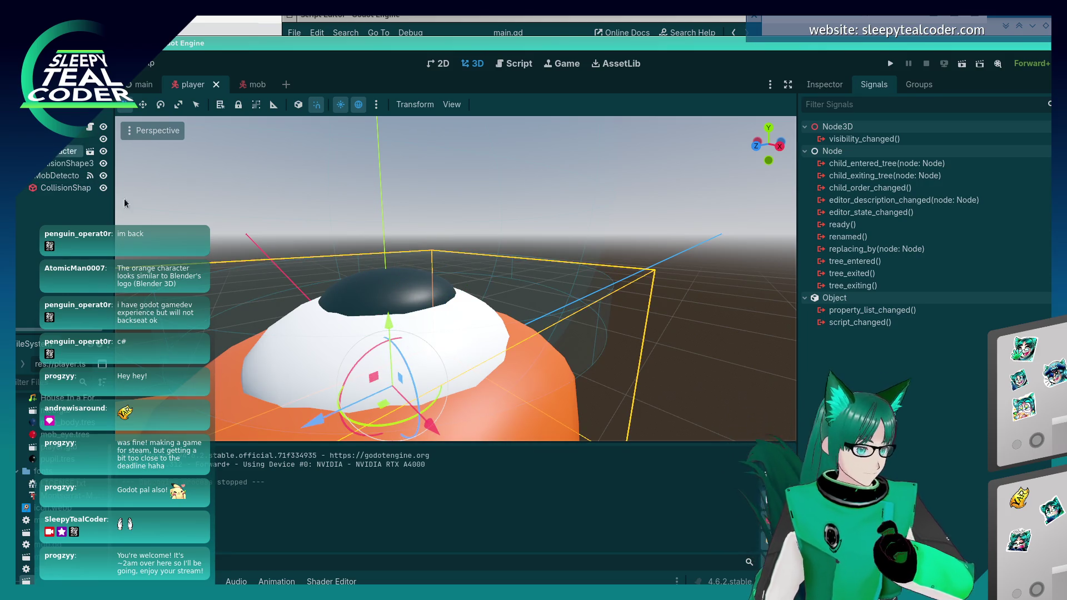
{"action": "left_click", "coordinate": [64, 188]}
{"action": "left_click_drag", "start_coordinate": [419, 219], "coordinate": [420, 219]}
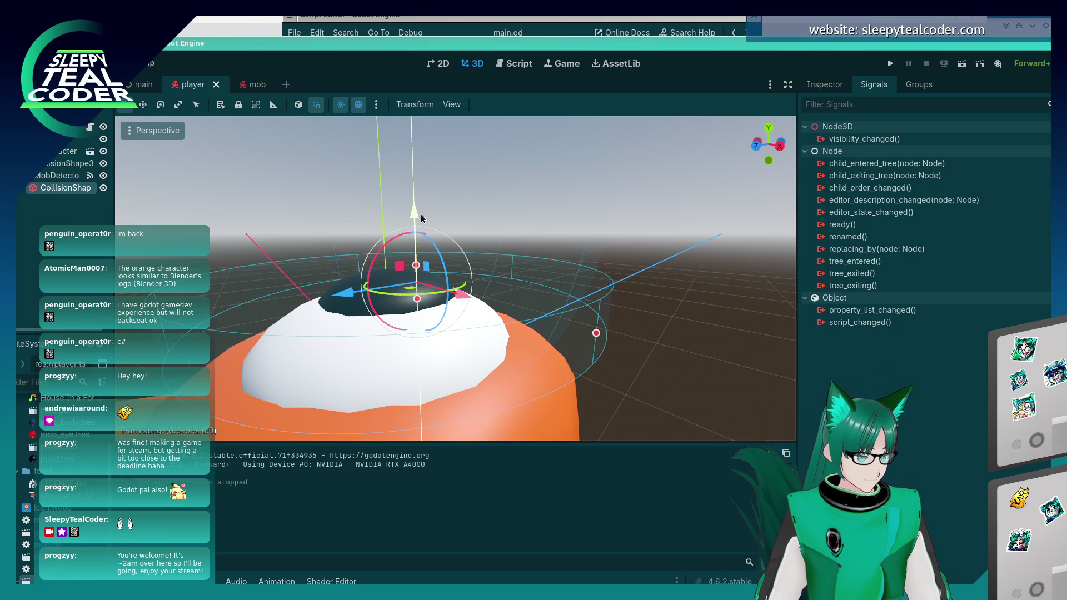
{"action": "mouse_move", "coordinate": [421, 215]}
{"action": "left_mouse_down"}
{"action": "mouse_move", "coordinate": [411, 188]}
{"action": "mouse_move", "coordinate": [512, 293]}
{"action": "mouse_move", "coordinate": [525, 288]}
{"action": "mouse_move", "coordinate": [528, 314]}
{"action": "mouse_move", "coordinate": [518, 295]}
{"action": "left_mouse_up"}
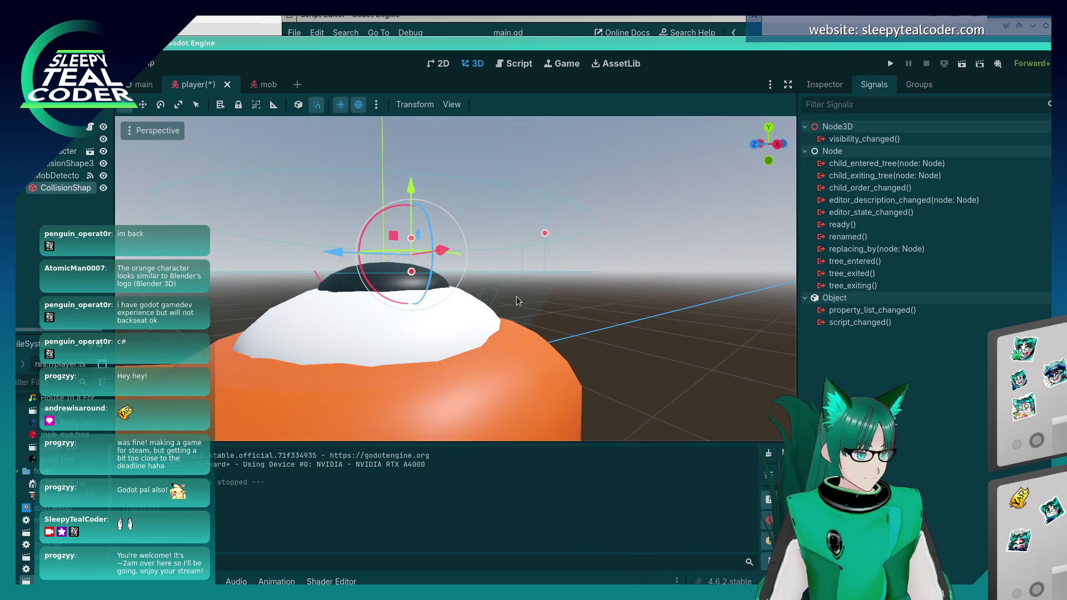
{"action": "left_click_drag", "start_coordinate": [424, 198], "coordinate": [415, 185]}
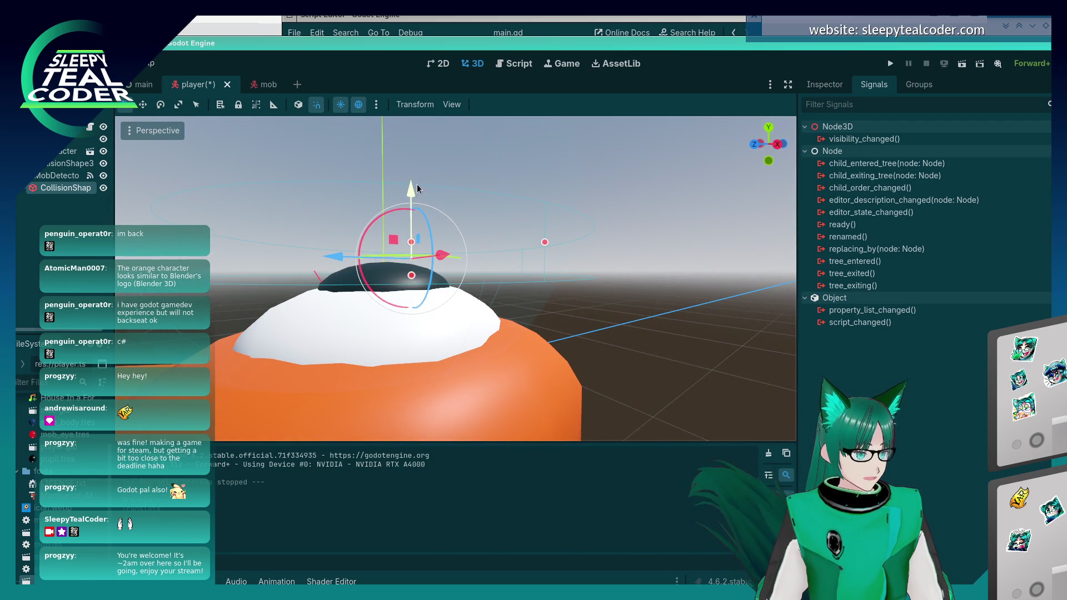
{"action": "key", "text": "F5"}
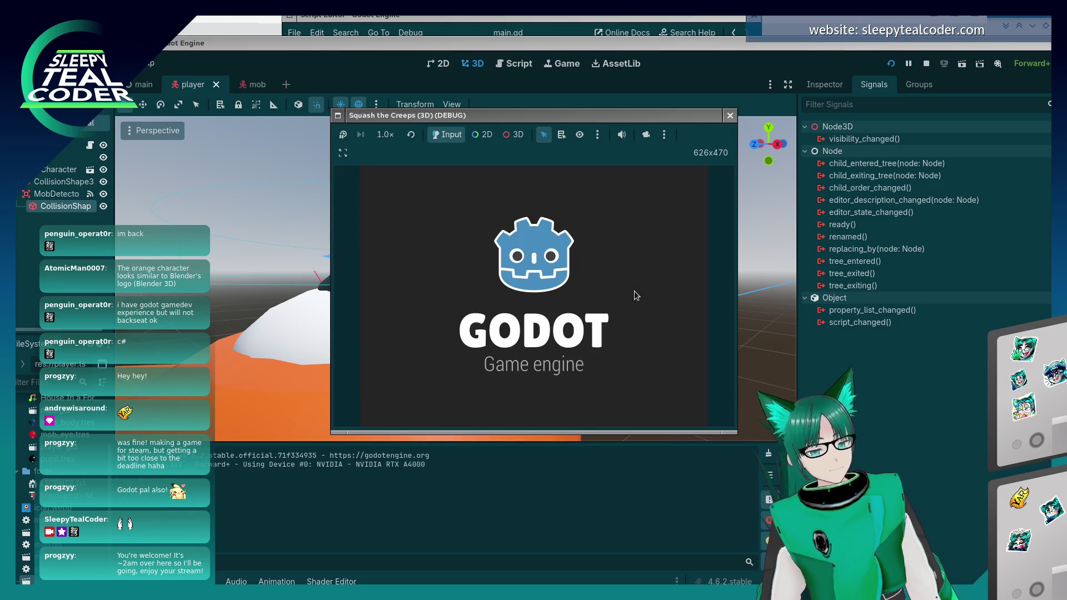
Steer the player briefly and restart the game with F5 three times as mobs spawn.
{"action": "key", "text": "Left"}
{"action": "key", "text": "Right"}
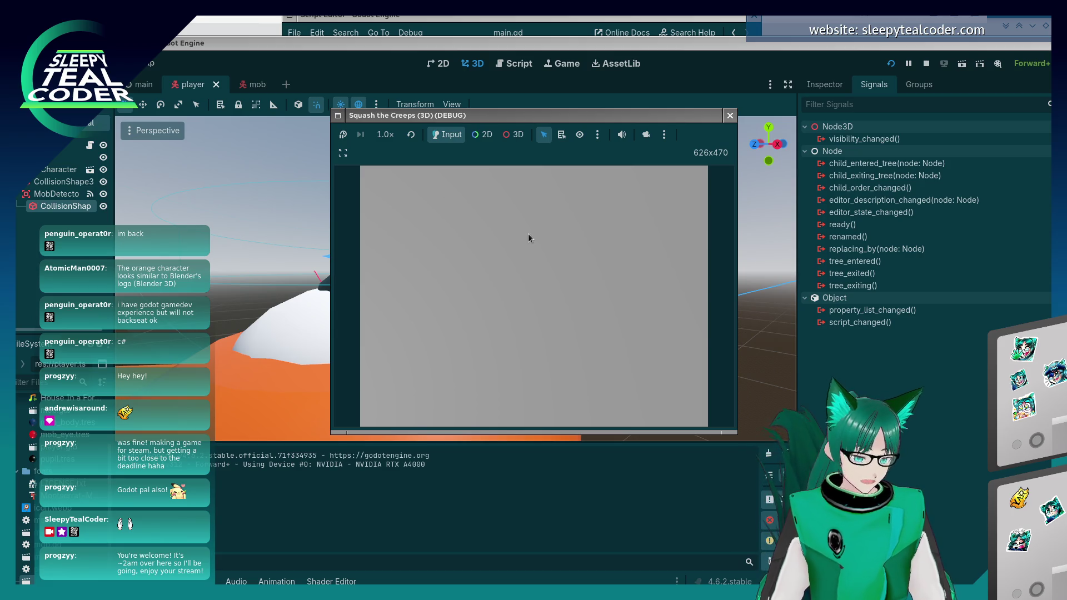
{"action": "key", "text": "F5"}
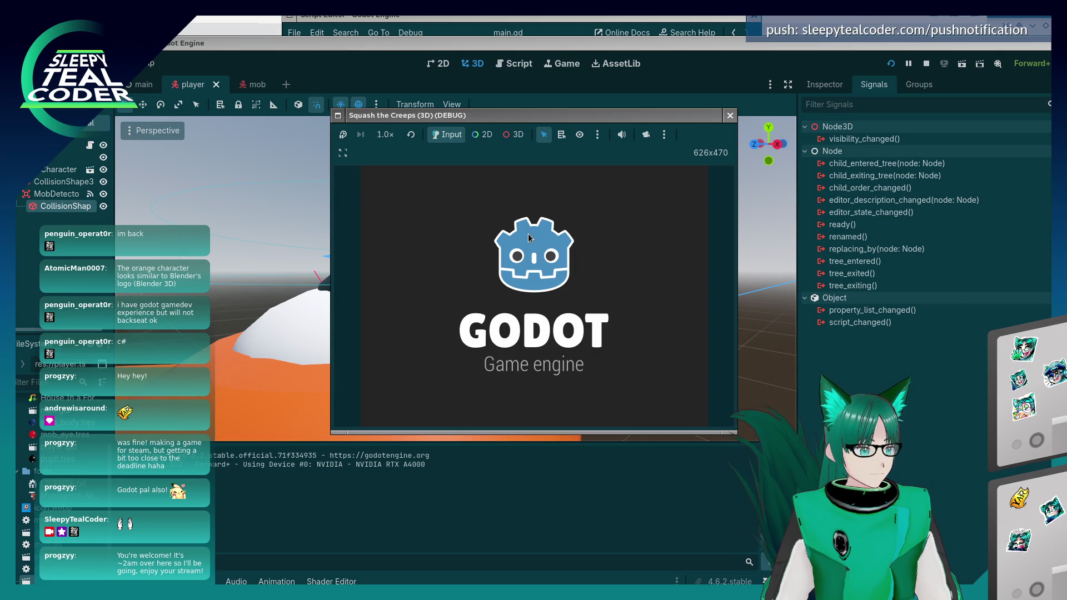
{"action": "key", "text": "Left"}
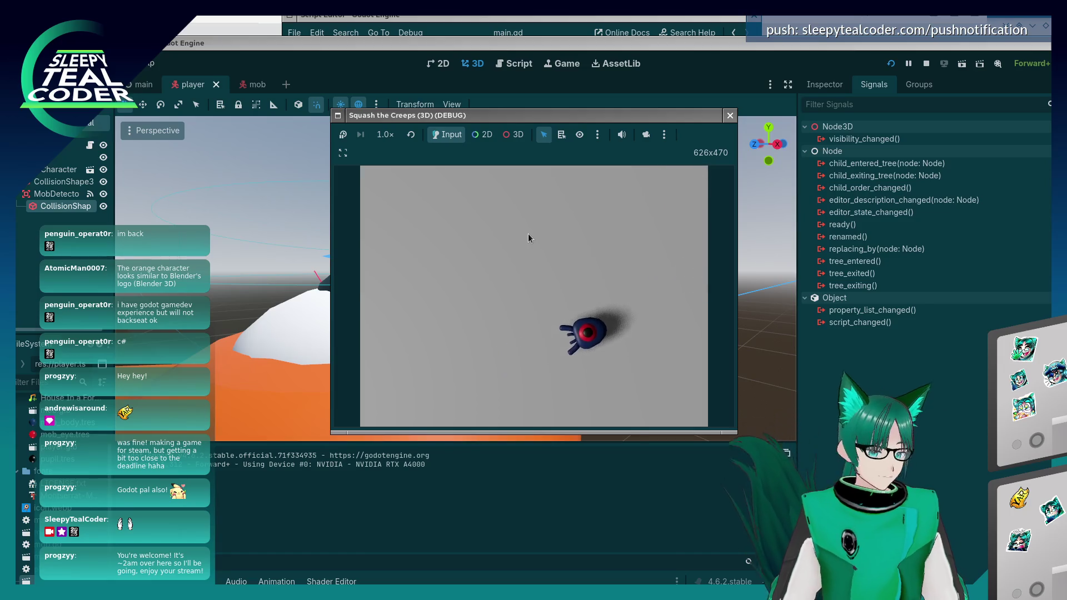
{"action": "key", "text": "F5"}
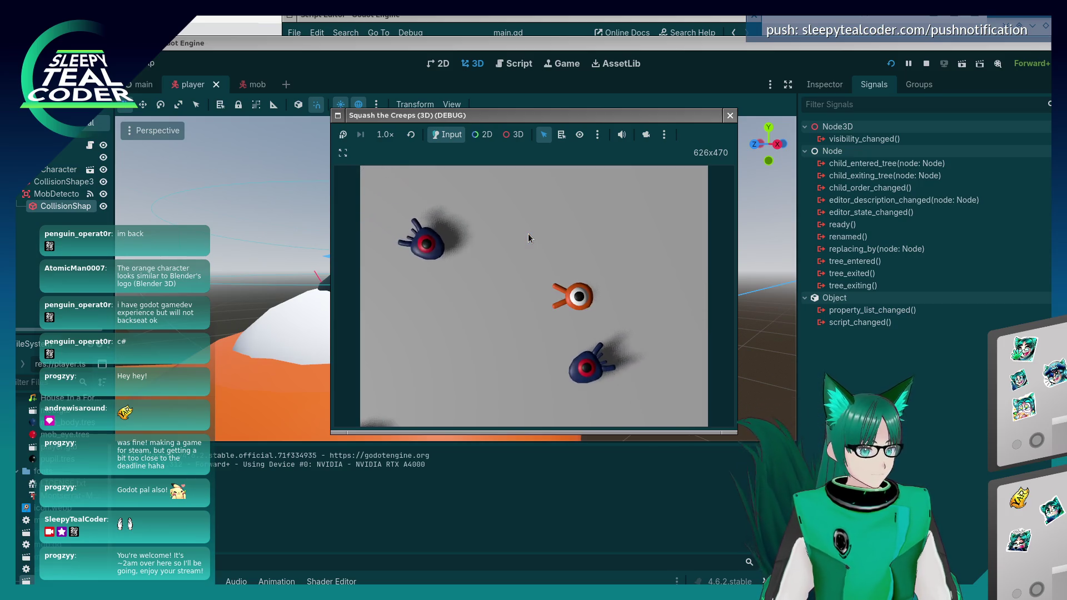
{"action": "key", "text": "a"}
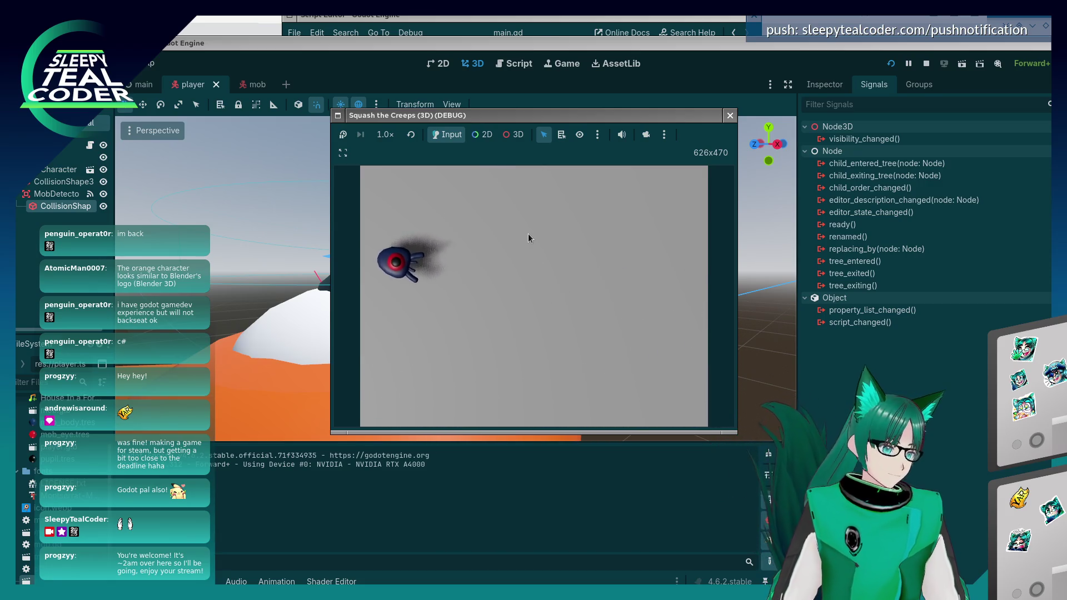
{"action": "key", "text": "F5"}
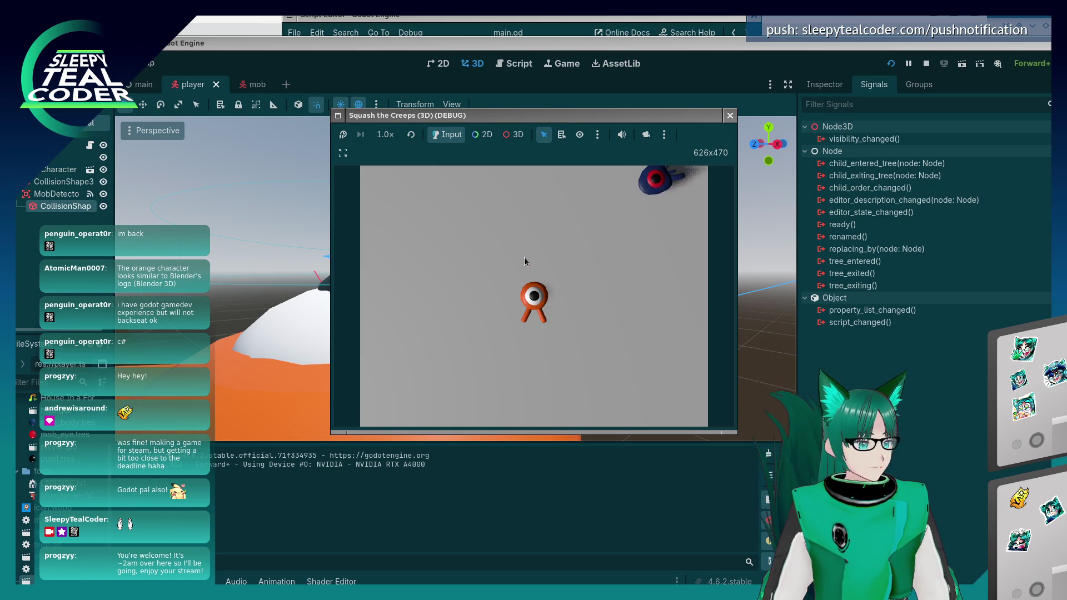
Dodge the mobs with the A, D and W keys, moving the player left, right and forward.
{"action": "key", "text": "a"}
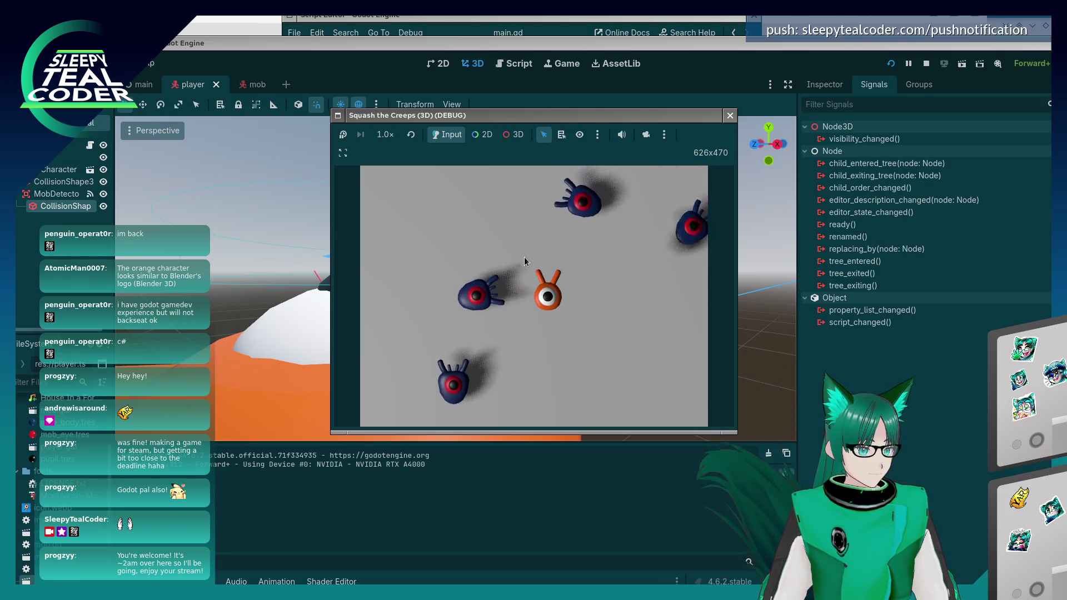
{"action": "key", "text": "d"}
{"action": "key", "text": "d"}
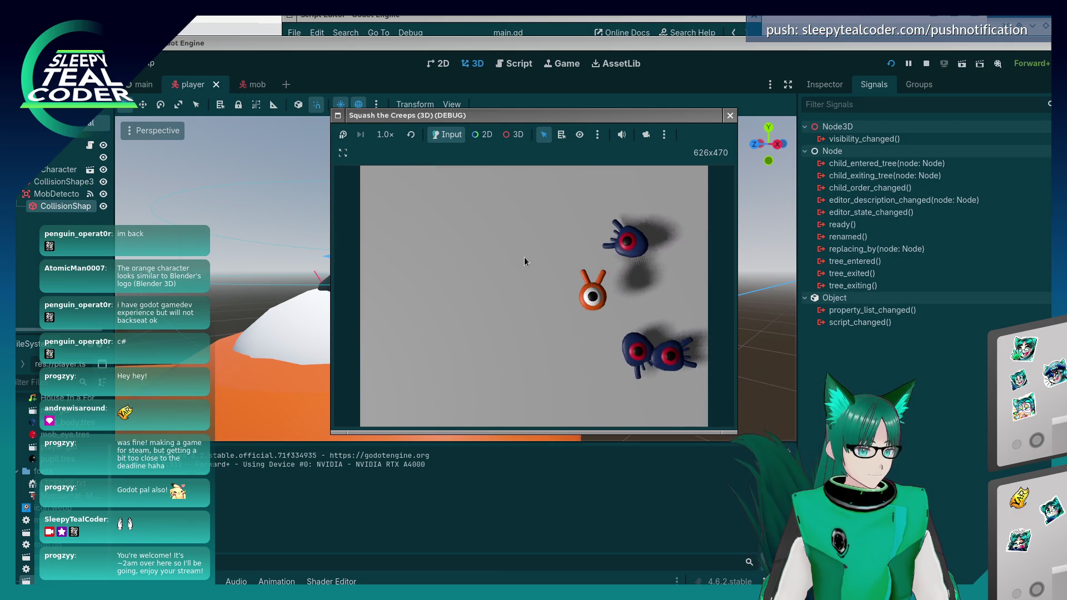
{"action": "key", "text": "a"}
{"action": "key", "text": "d"}
{"action": "key", "text": "w"}
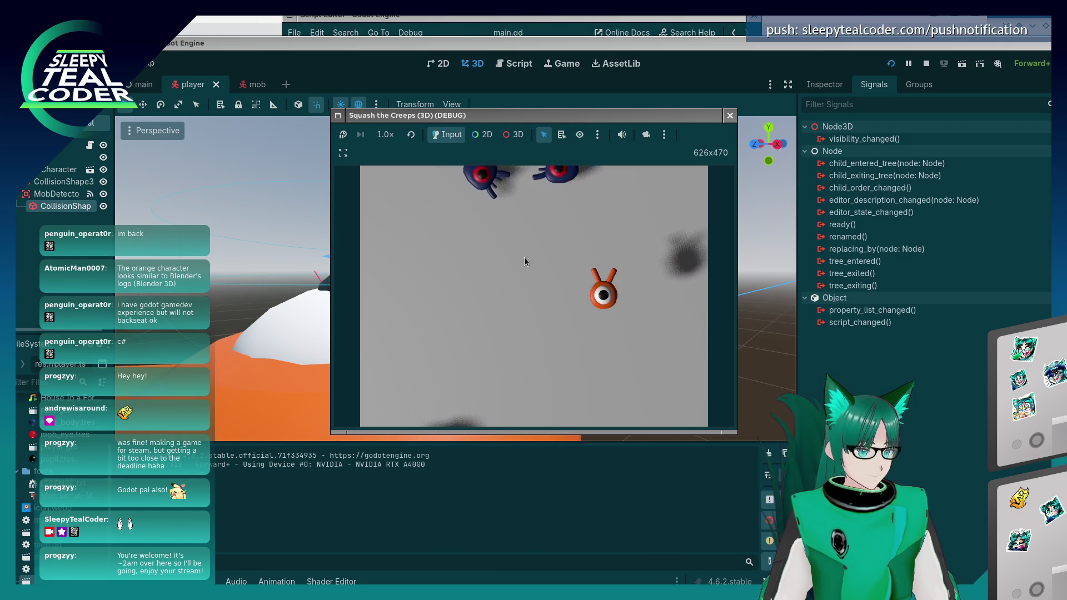
{"action": "key", "text": "a"}
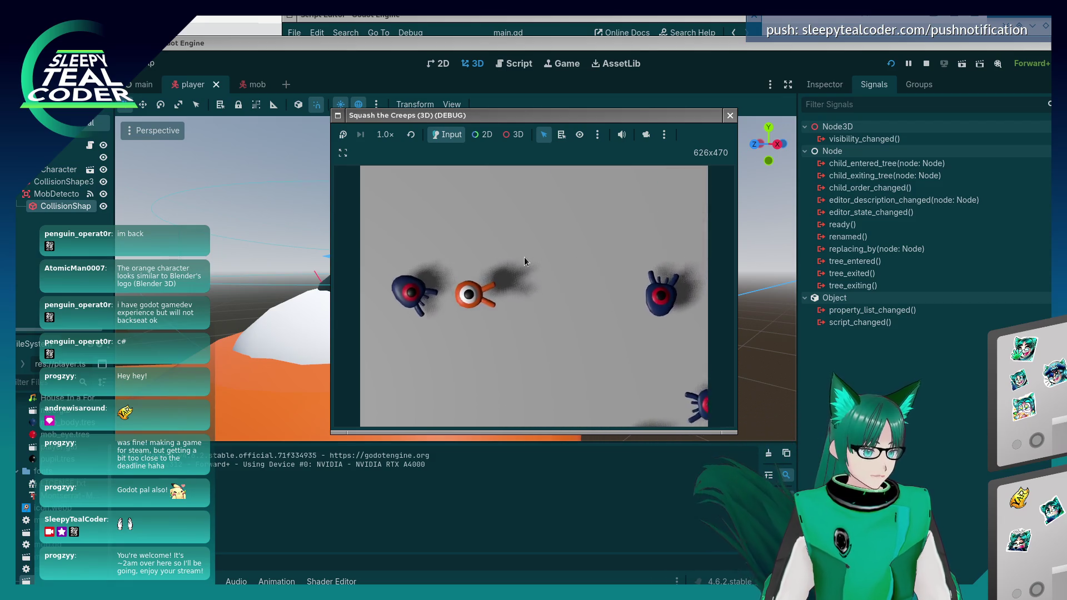
{"action": "key", "text": "d"}
{"action": "key", "text": "a"}
{"action": "key", "text": "a"}
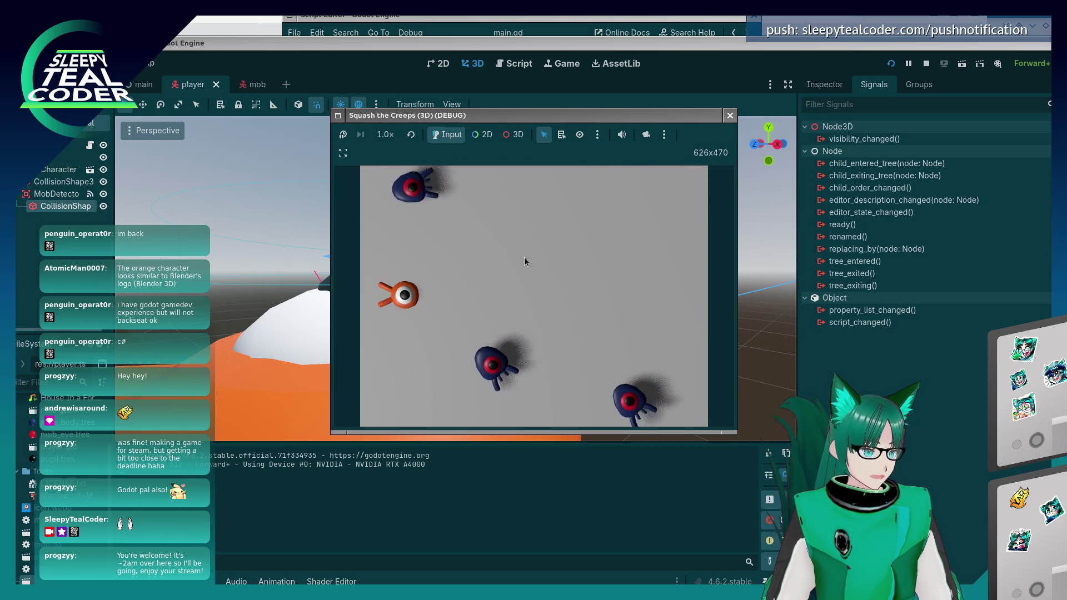
{"action": "key", "text": "d"}
{"action": "key", "text": "a"}
{"action": "key", "text": "d"}
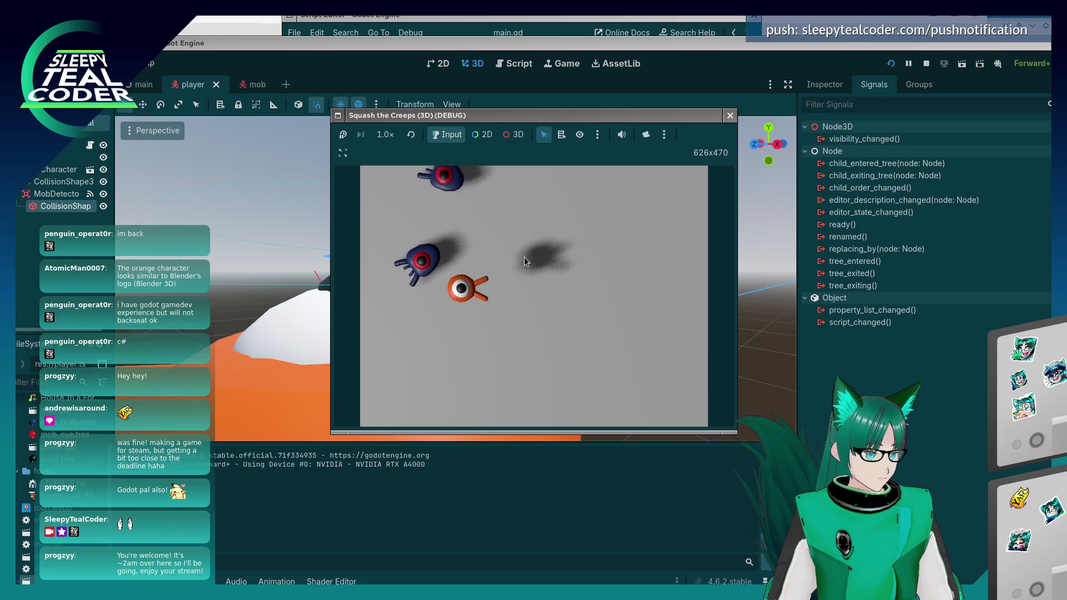
Weave the player left and right between mobs, finally steering it into an approaching mob.
{"action": "key", "text": "a"}
{"action": "key", "text": "d"}
{"action": "key", "text": "a"}
{"action": "key", "text": "a"}
{"action": "key", "text": "d"}
{"action": "key", "text": "a"}
{"action": "key", "text": "a"}
{"action": "key", "text": "d"}
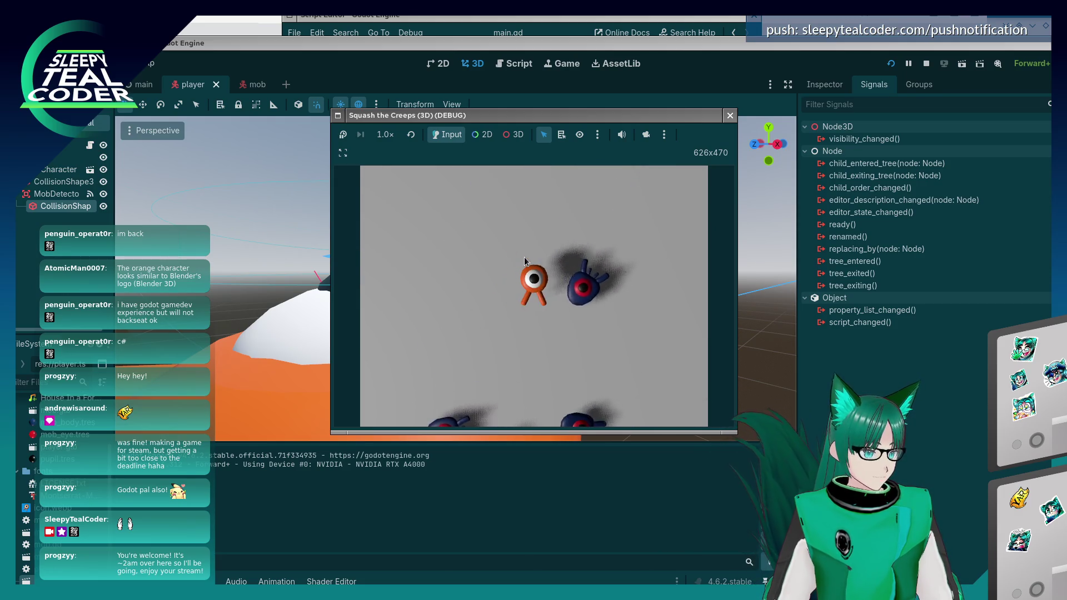
{"action": "key", "text": "a"}
{"action": "key", "text": "d"}
{"action": "key", "text": "a"}
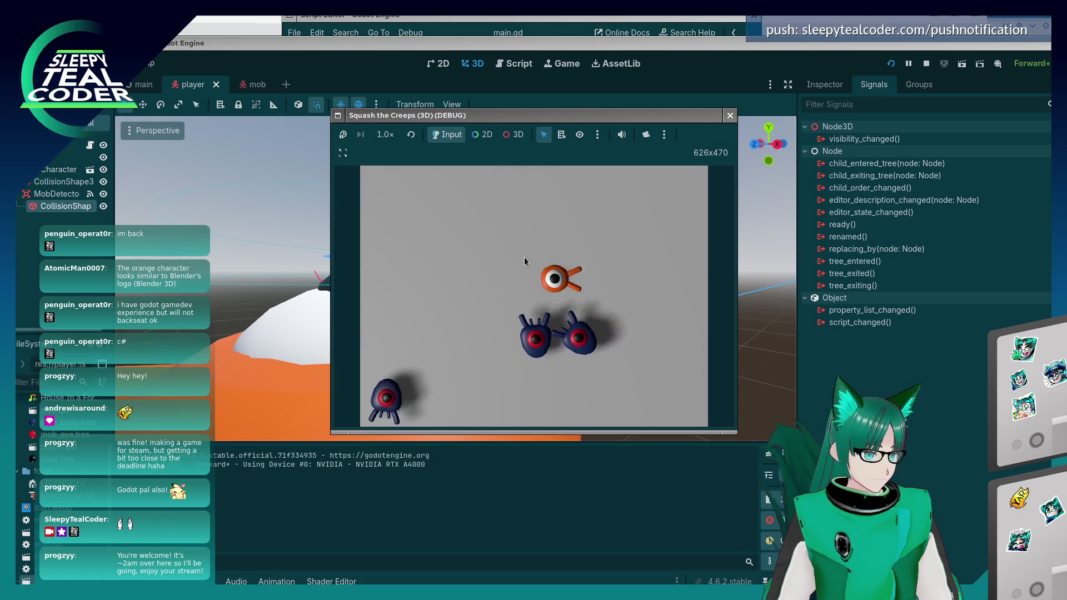
{"action": "key", "text": "d"}
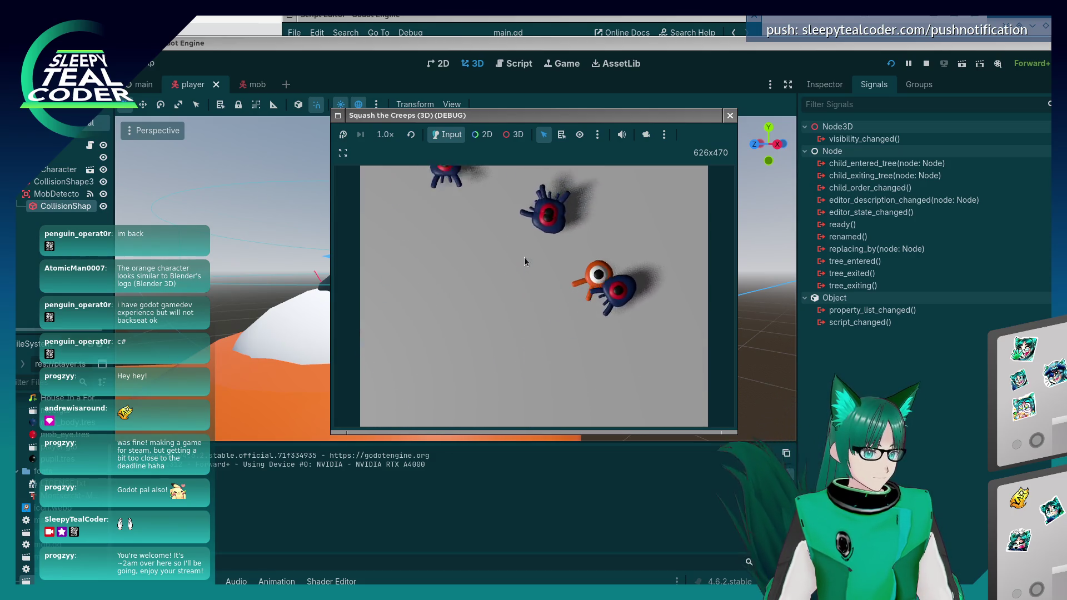
{"action": "key", "text": "d"}
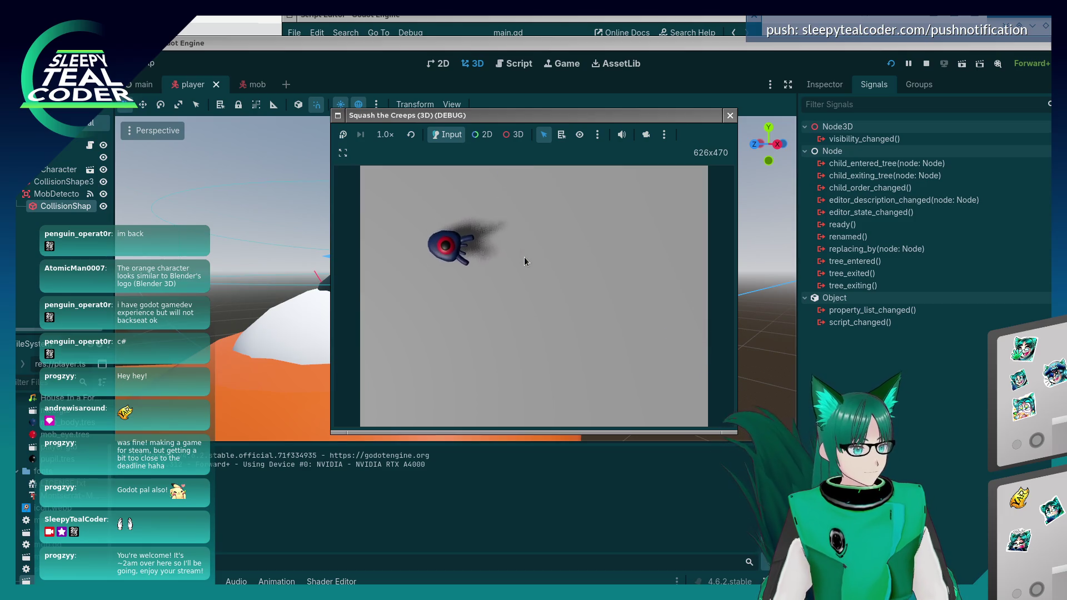
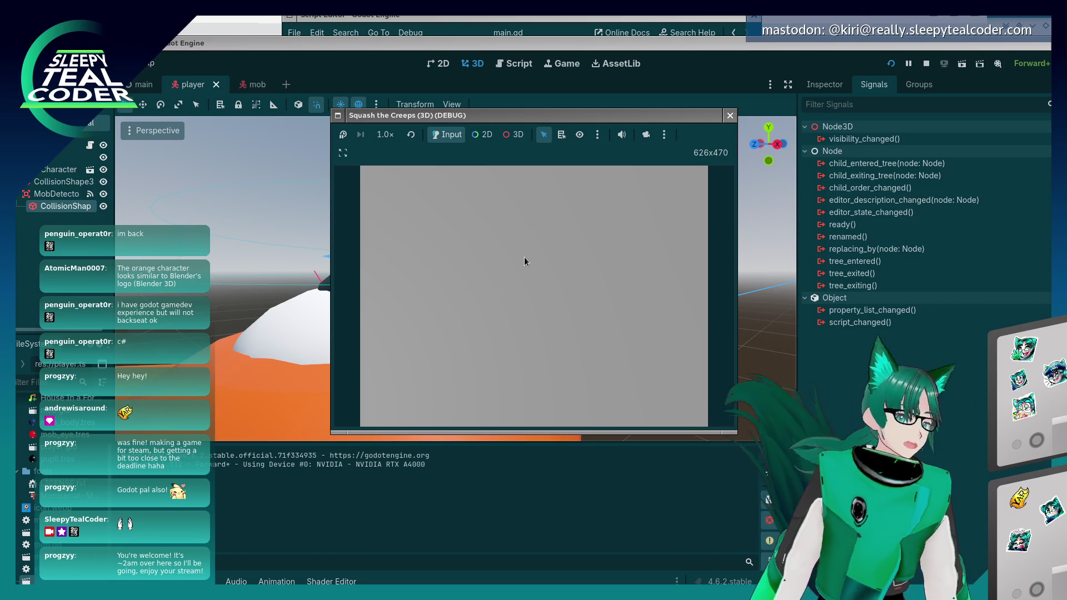
Stop the running game and open the docs' 'Setting up the game area' page in Firefox.
{"action": "key", "text": "F8"}
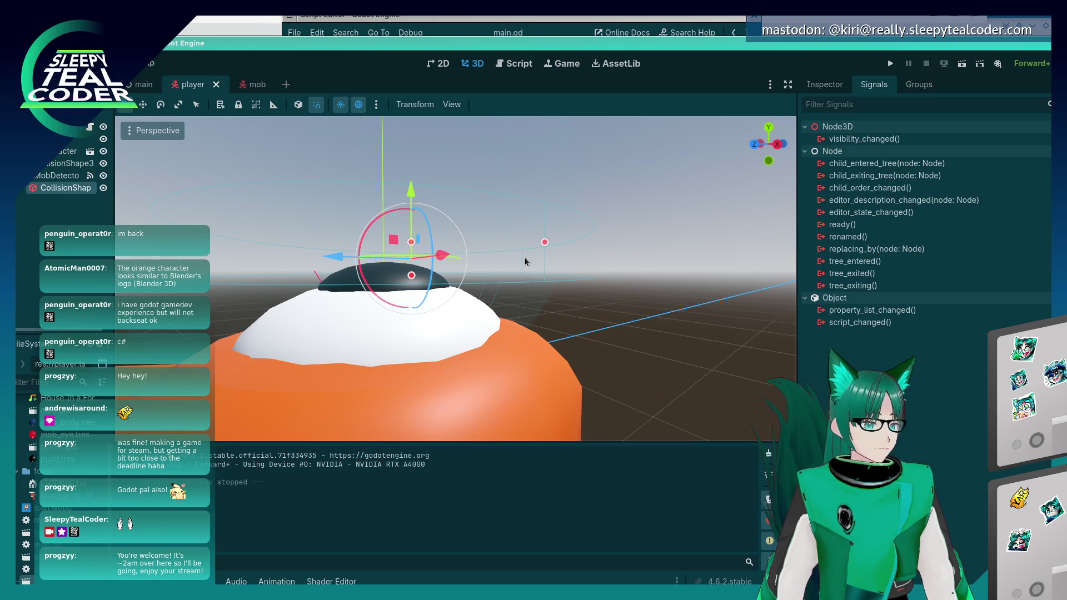
{"action": "key", "text": "alt+Tab"}
{"action": "key", "text": "alt+Tab"}
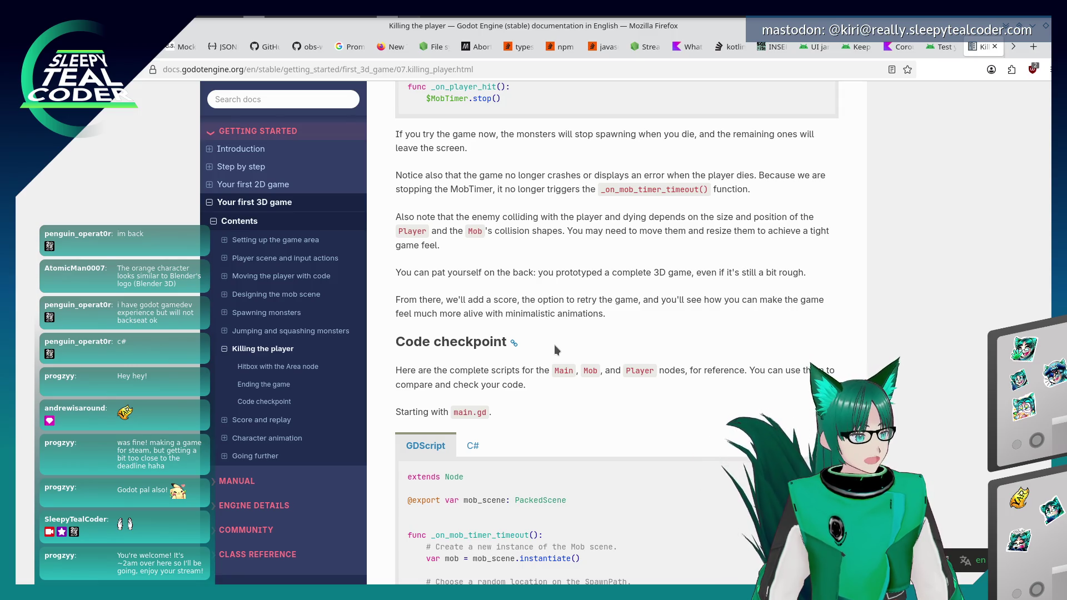
{"action": "left_click", "coordinate": [275, 240]}
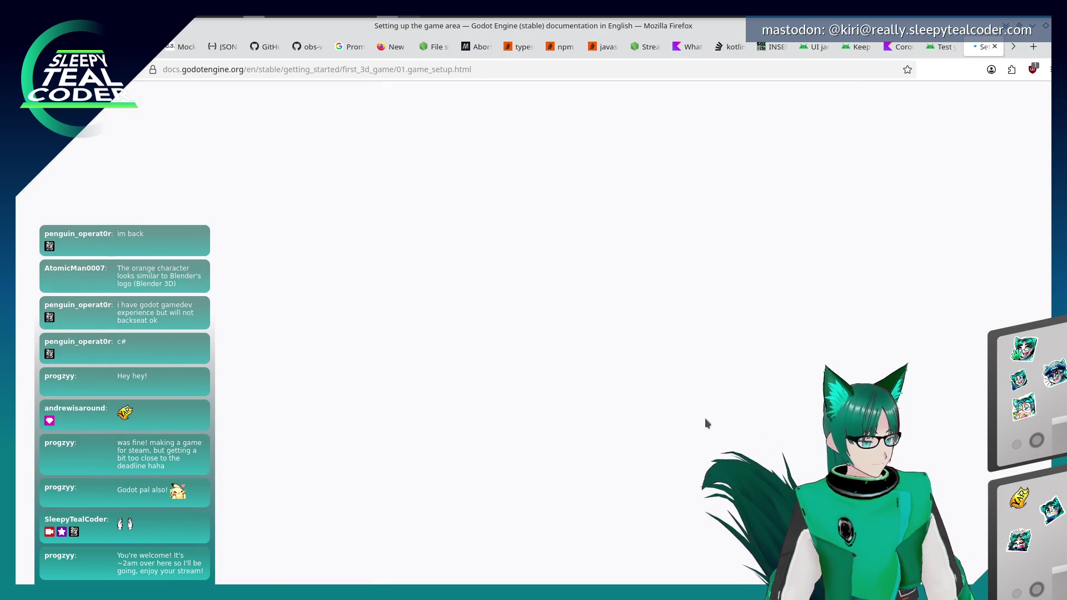
Read through 'Setting up the game area', down to its 'Setting up the playable area' section.
{"action": "scroll", "coordinate": [601, 384], "scroll_direction": "down", "scroll_amount": 15}
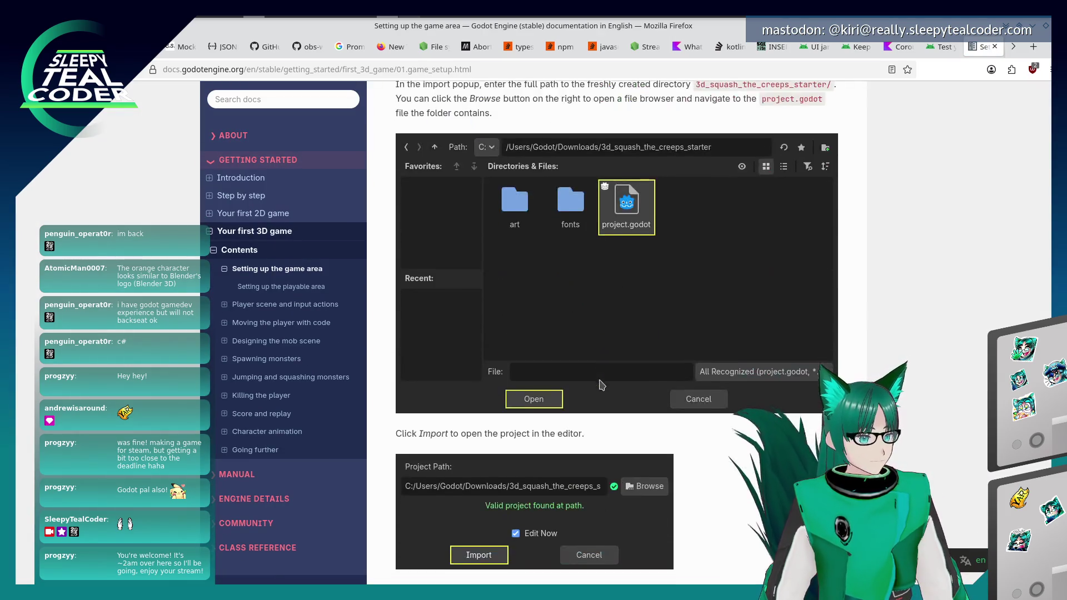
{"action": "scroll", "coordinate": [599, 379], "scroll_direction": "down", "scroll_amount": 10}
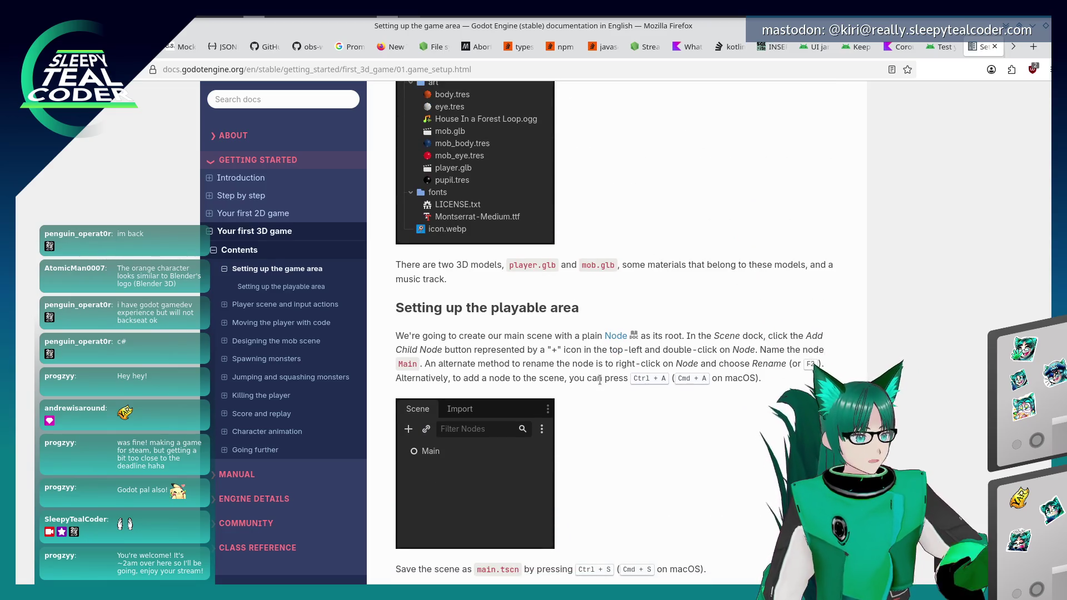
{"action": "scroll", "coordinate": [600, 384], "scroll_direction": "down", "scroll_amount": 12}
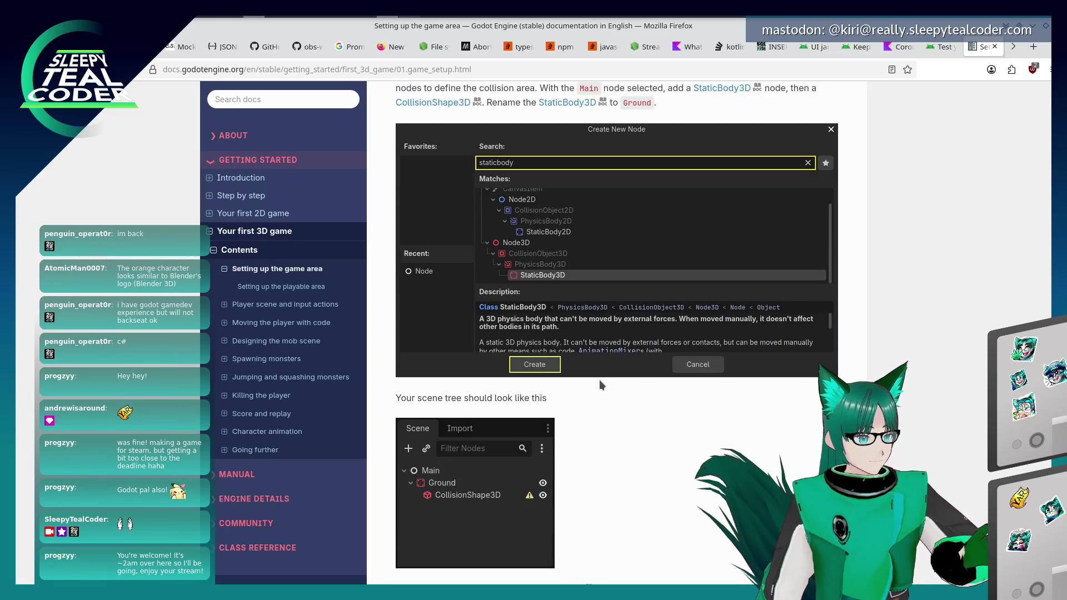
{"action": "scroll", "coordinate": [599, 379], "scroll_direction": "down", "scroll_amount": 10}
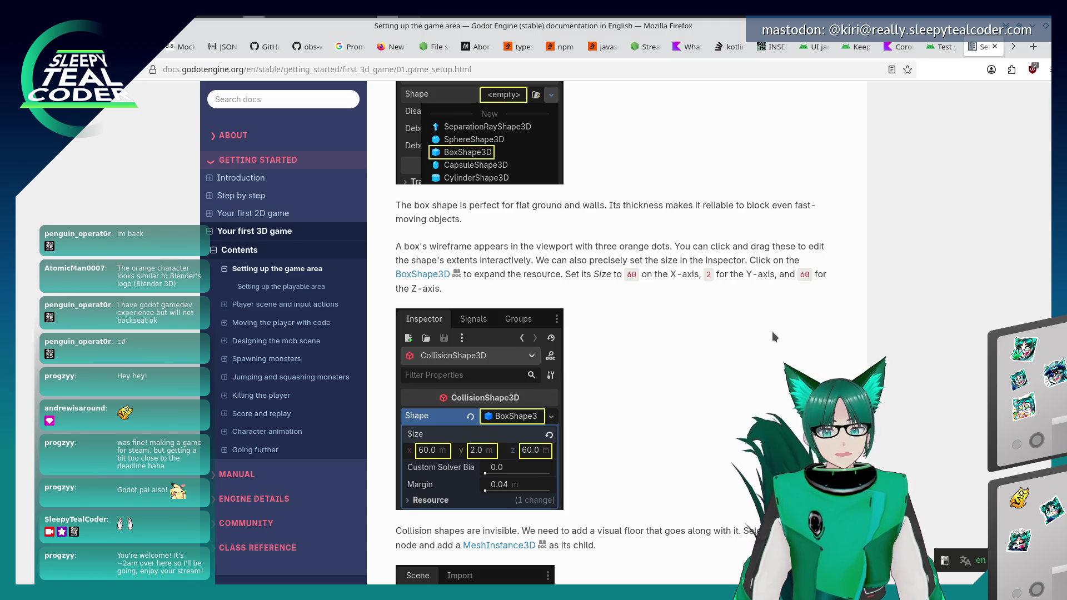
{"action": "scroll", "coordinate": [772, 332], "scroll_direction": "down", "scroll_amount": 4}
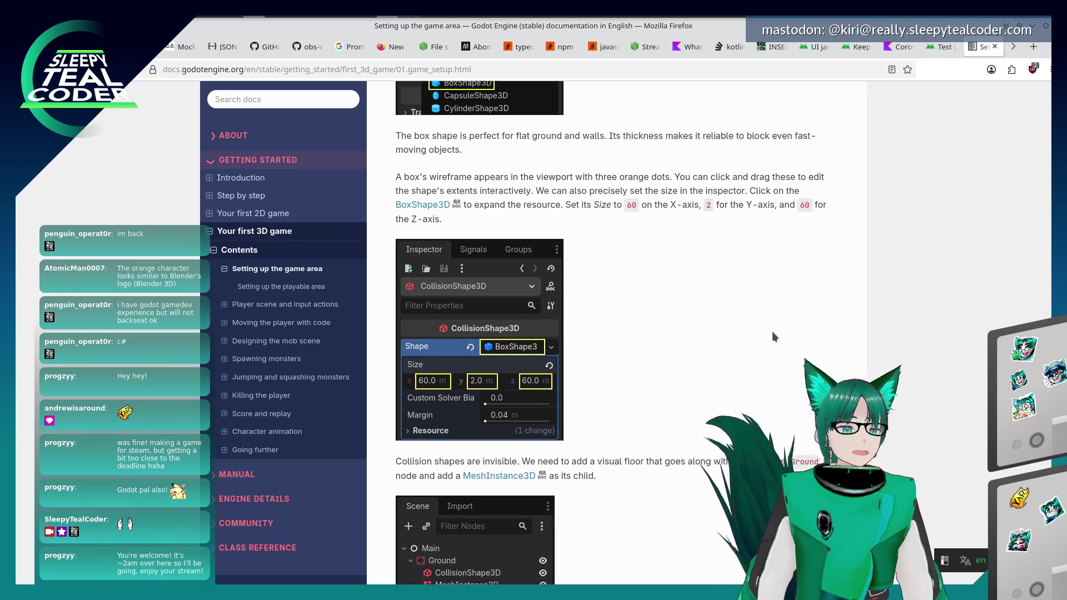
{"action": "scroll", "coordinate": [773, 329], "scroll_direction": "down", "scroll_amount": 8}
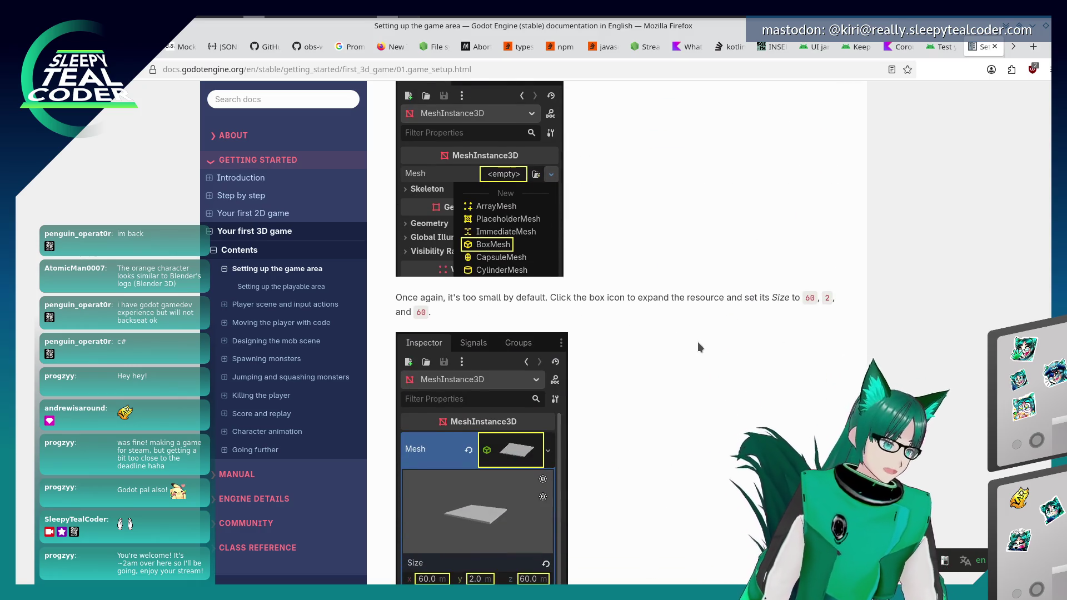
{"action": "scroll", "coordinate": [699, 337], "scroll_direction": "up", "scroll_amount": 6}
{"action": "scroll", "coordinate": [698, 331], "scroll_direction": "down", "scroll_amount": 20}
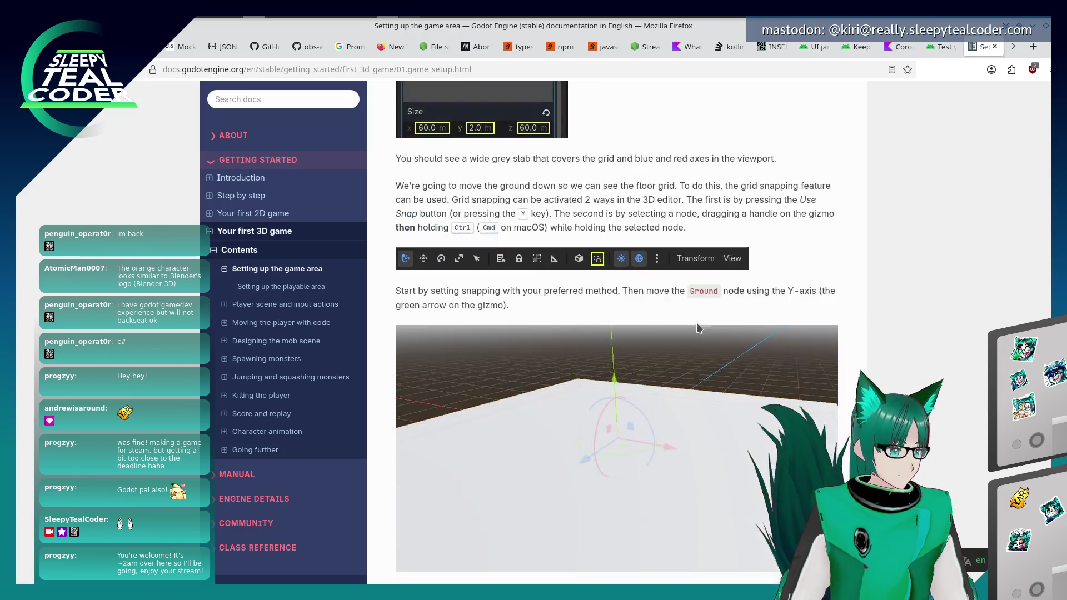
{"action": "scroll", "coordinate": [697, 320], "scroll_direction": "down", "scroll_amount": 20}
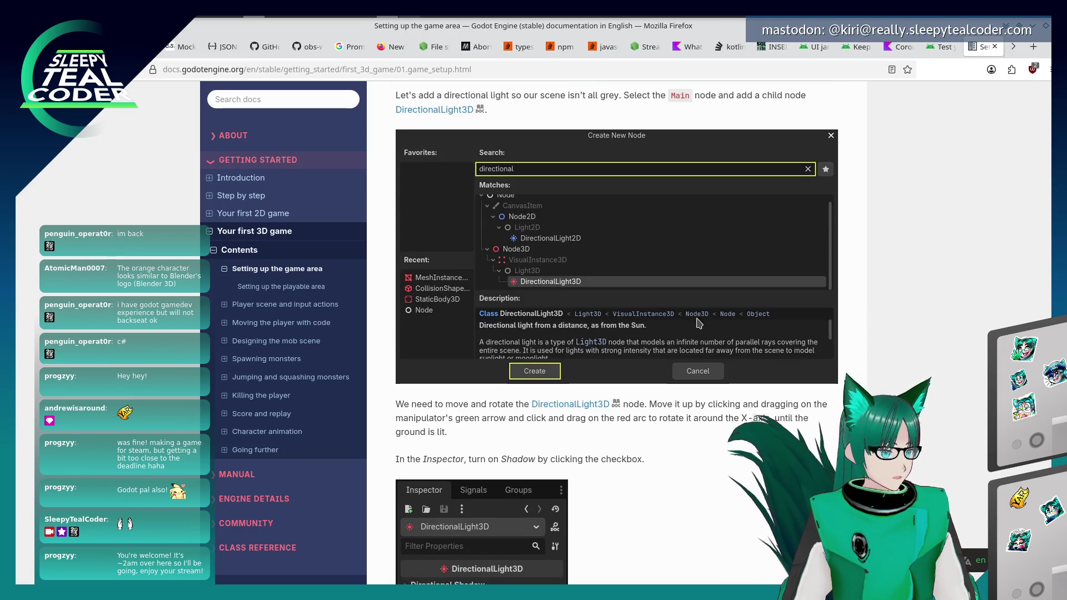
{"action": "left_click", "coordinate": [325, 288]}
{"action": "scroll", "coordinate": [594, 385], "scroll_direction": "down", "scroll_amount": 5}
{"action": "scroll", "coordinate": [595, 385], "scroll_direction": "down", "scroll_amount": 3}
Review the 'Player scene and input actions' page at its 'Creating input actions' section.
{"action": "left_click", "coordinate": [286, 304]}
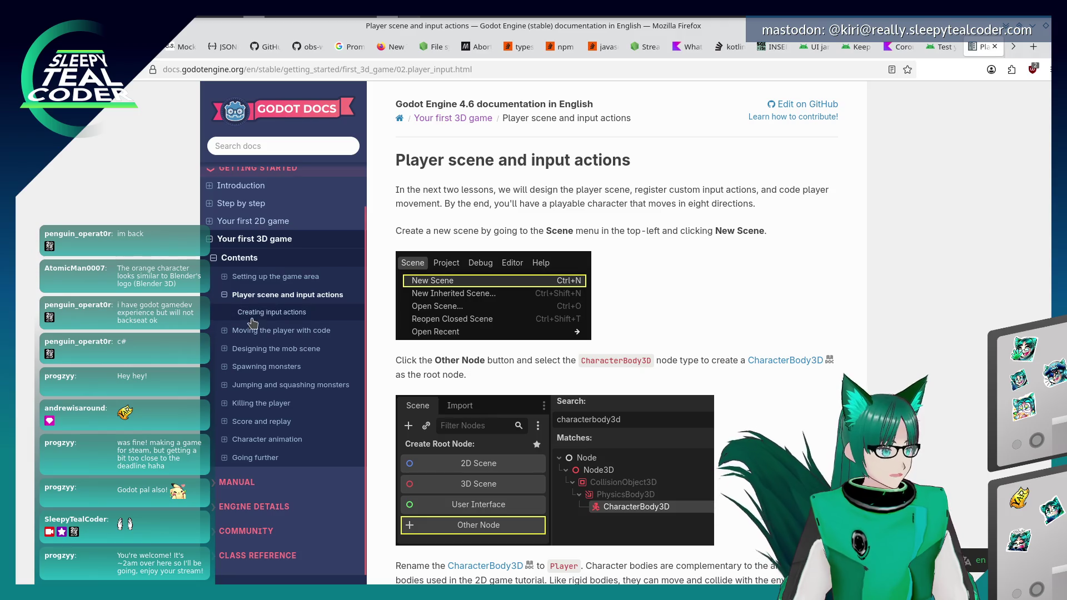
{"action": "left_click", "coordinate": [286, 305]}
{"action": "scroll", "coordinate": [551, 439], "scroll_direction": "down", "scroll_amount": 15}
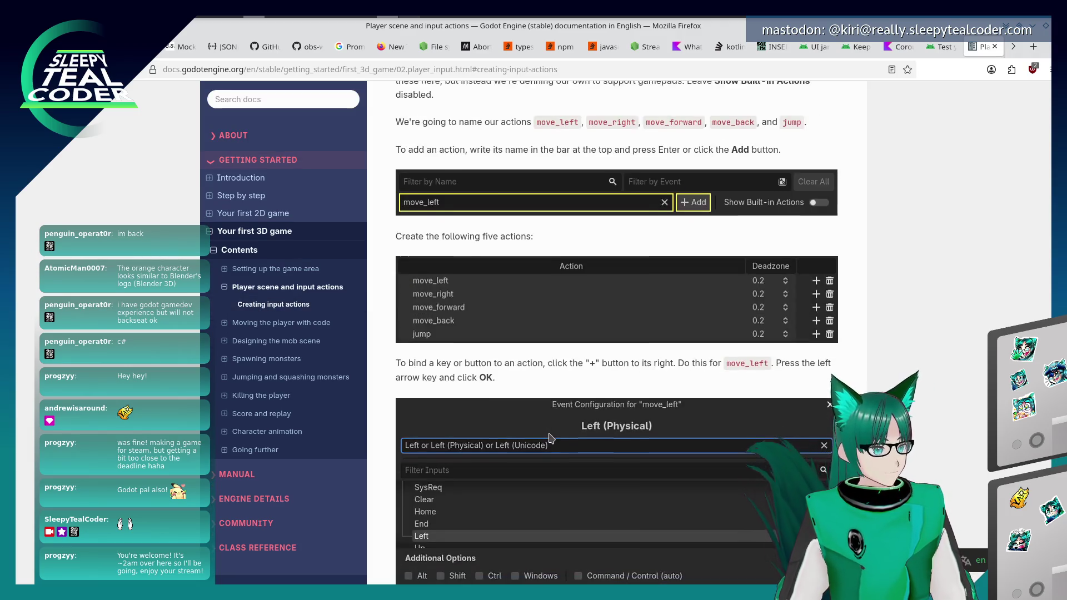
{"action": "scroll", "coordinate": [550, 439], "scroll_direction": "down", "scroll_amount": 10}
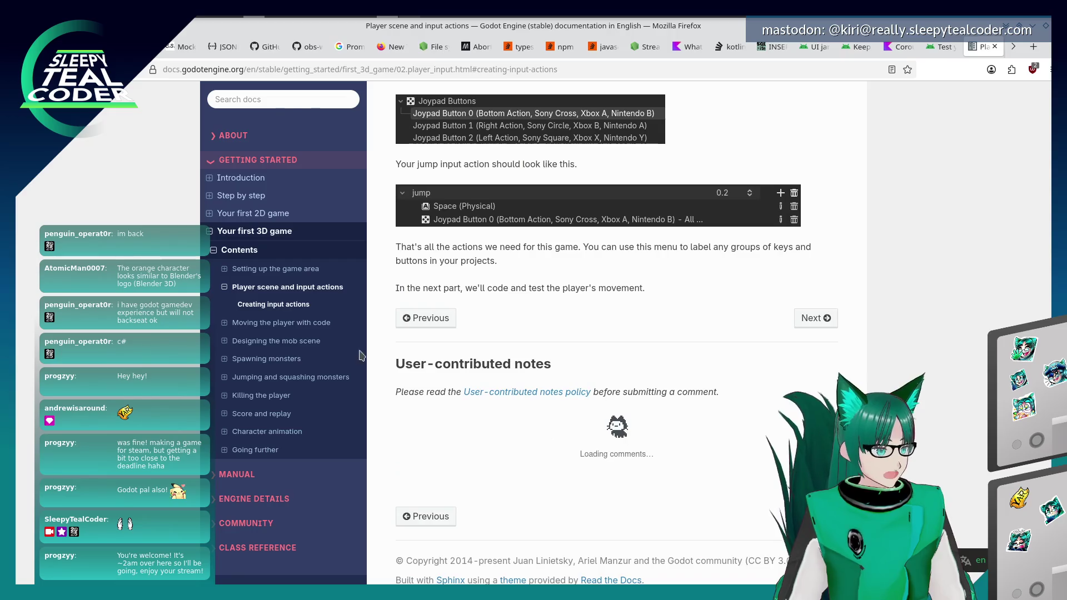
Review 'Moving the player with code' near 'Testing our player's movement', then return to Godot.
{"action": "left_click", "coordinate": [284, 323]}
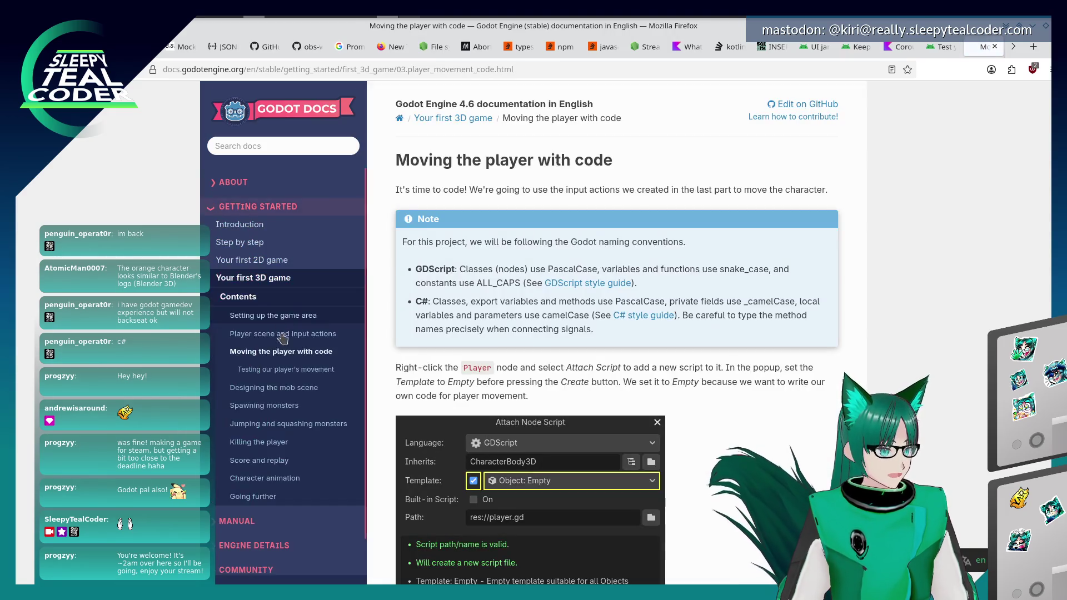
{"action": "left_click", "coordinate": [287, 331]}
{"action": "scroll", "coordinate": [622, 409], "scroll_direction": "up", "scroll_amount": 8}
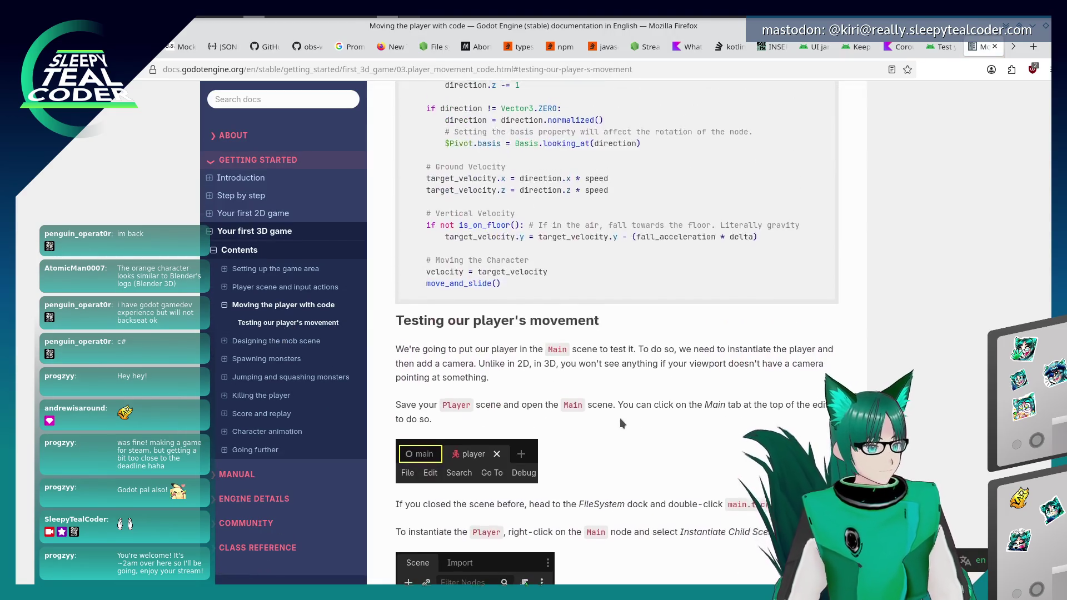
{"action": "scroll", "coordinate": [622, 423], "scroll_direction": "up", "scroll_amount": 3}
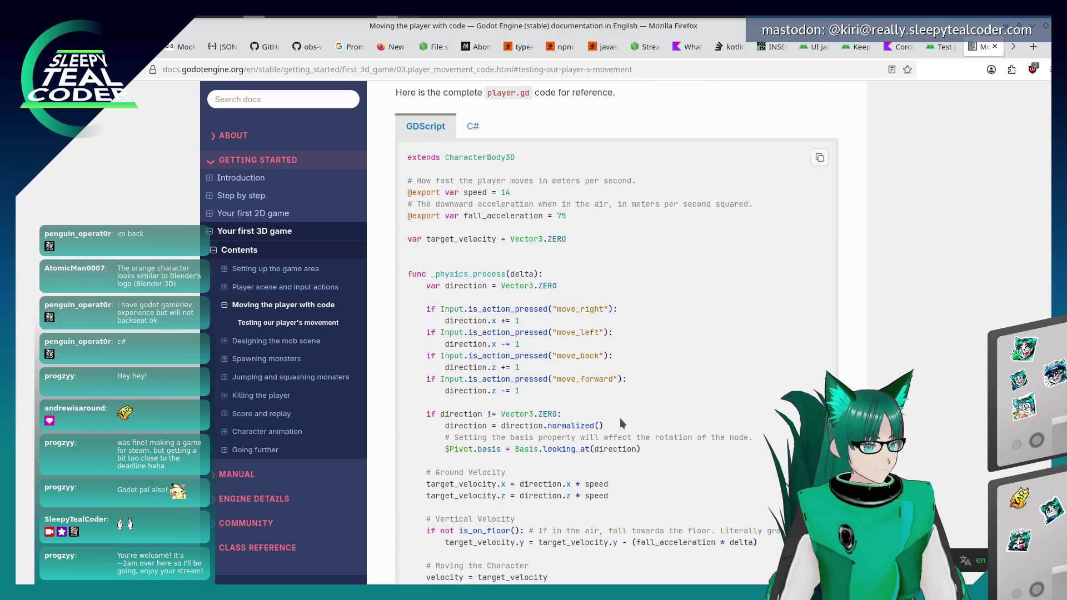
{"action": "key", "text": "alt+Tab"}
{"action": "key", "text": "alt+Tab"}
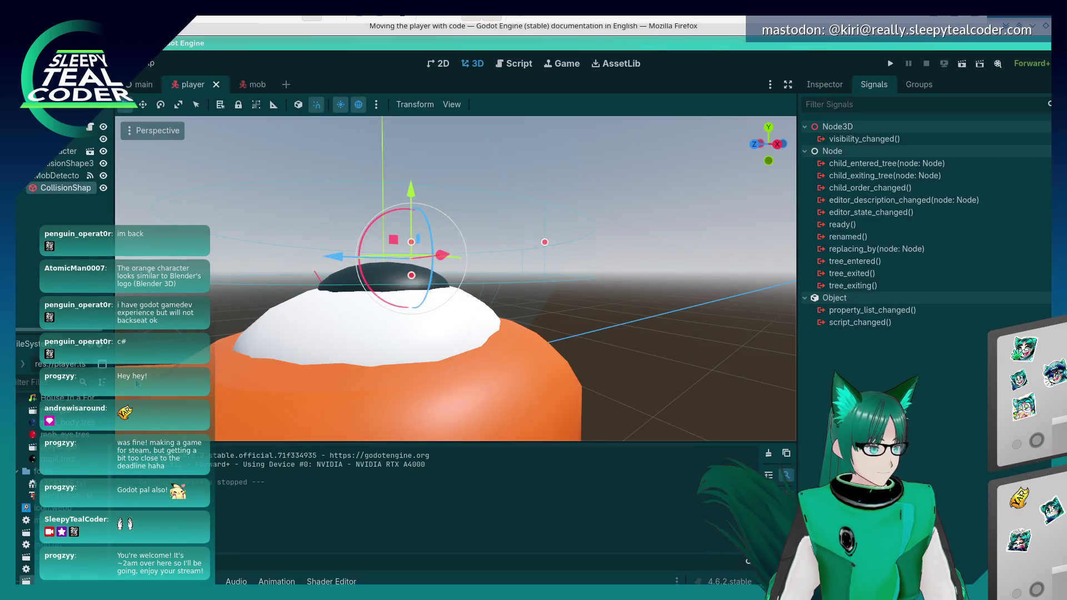
Open player.gd in a narrower script editor window moved to the left.
{"action": "double_click", "coordinate": [28, 569]}
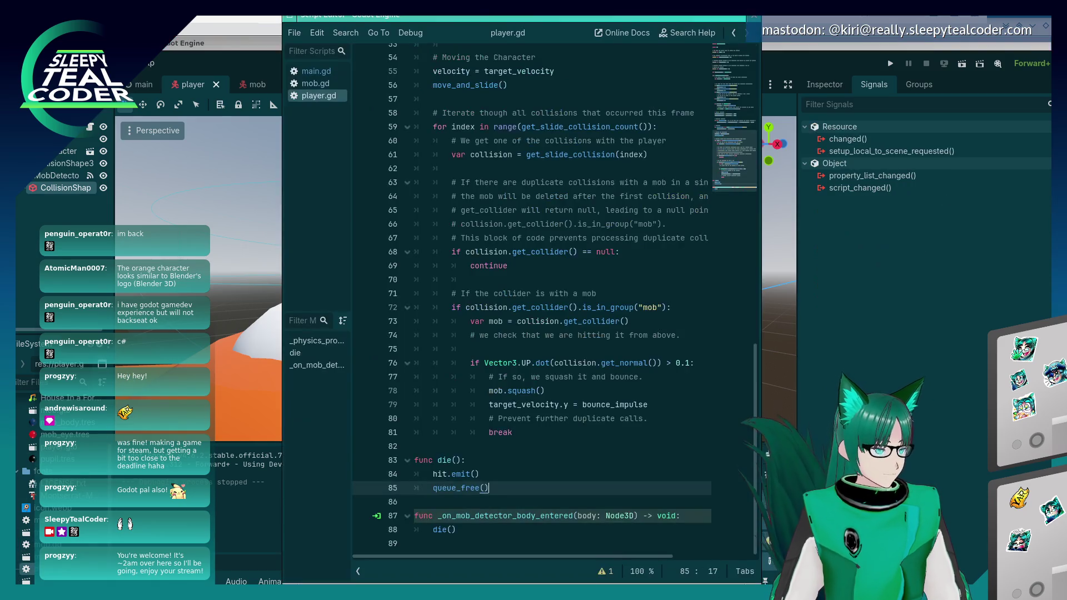
{"action": "mouse_move", "coordinate": [463, 23]}
{"action": "left_mouse_down"}
{"action": "mouse_move", "coordinate": [366, 20]}
{"action": "mouse_move", "coordinate": [359, 43]}
{"action": "left_mouse_up"}
{"action": "mouse_move", "coordinate": [493, 79]}
{"action": "left_mouse_down"}
{"action": "mouse_move", "coordinate": [476, 173]}
{"action": "mouse_move", "coordinate": [482, 374]}
{"action": "left_mouse_up"}
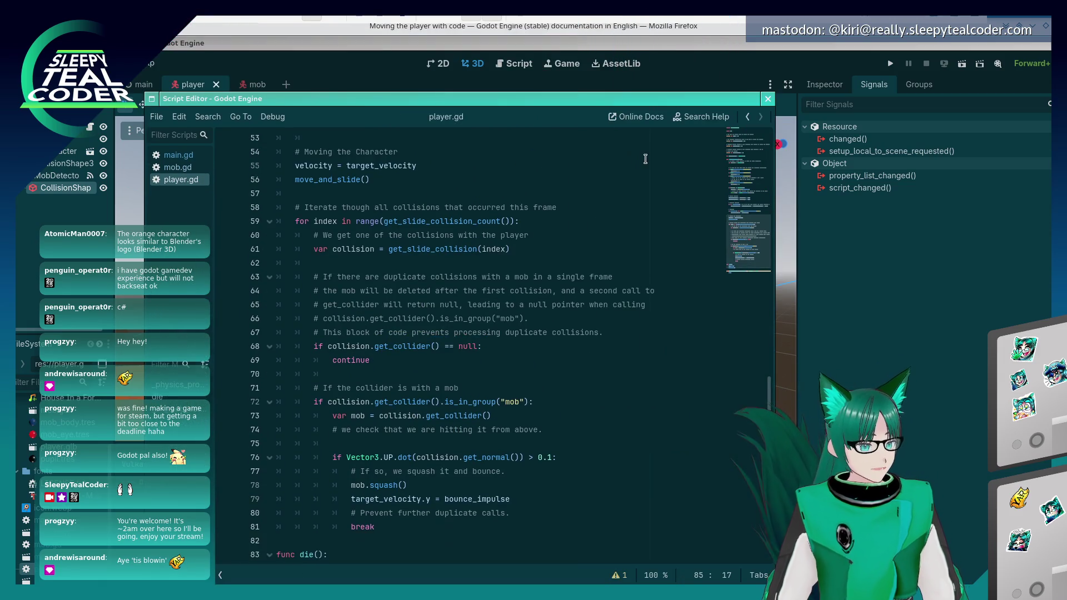
{"action": "scroll", "coordinate": [482, 374], "scroll_direction": "up", "scroll_amount": 8}
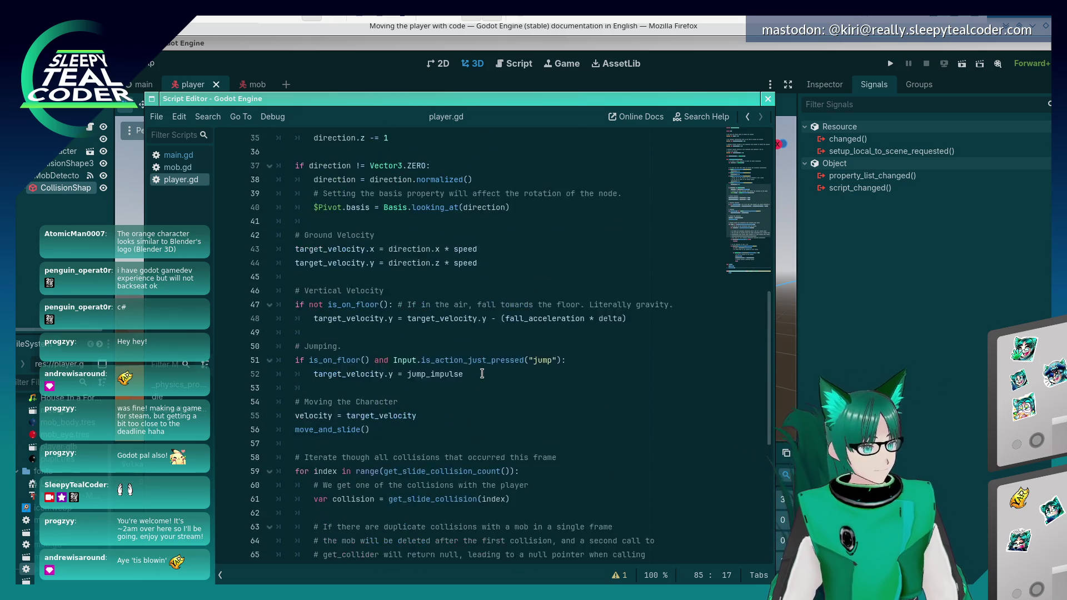
{"action": "scroll", "coordinate": [482, 374], "scroll_direction": "up", "scroll_amount": 9}
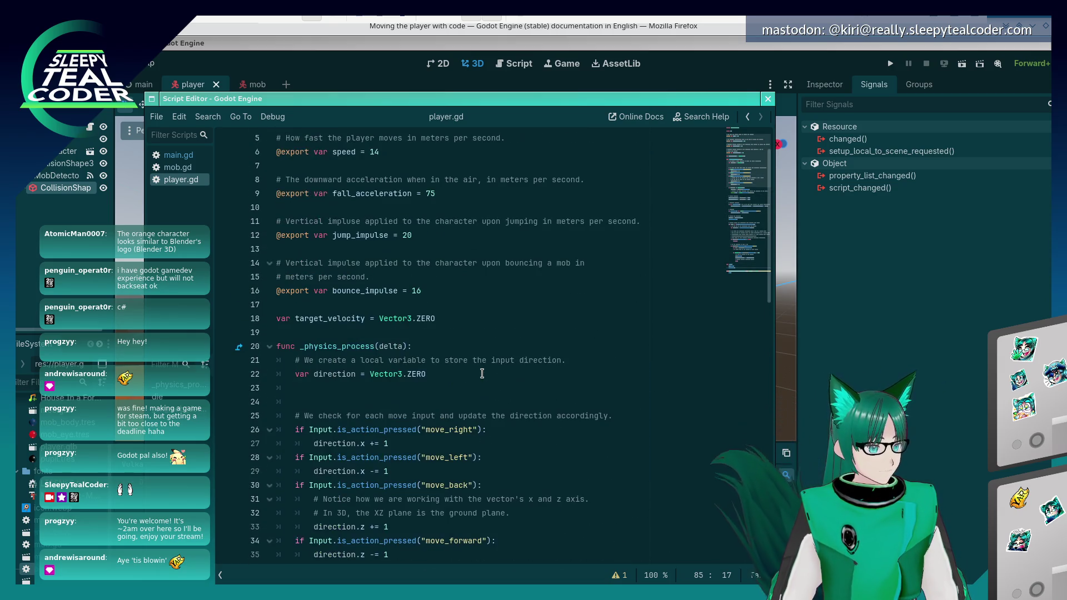
Compare player.gd line by line with the tutorial's complete player.gd code.
{"action": "key", "text": "alt+Tab"}
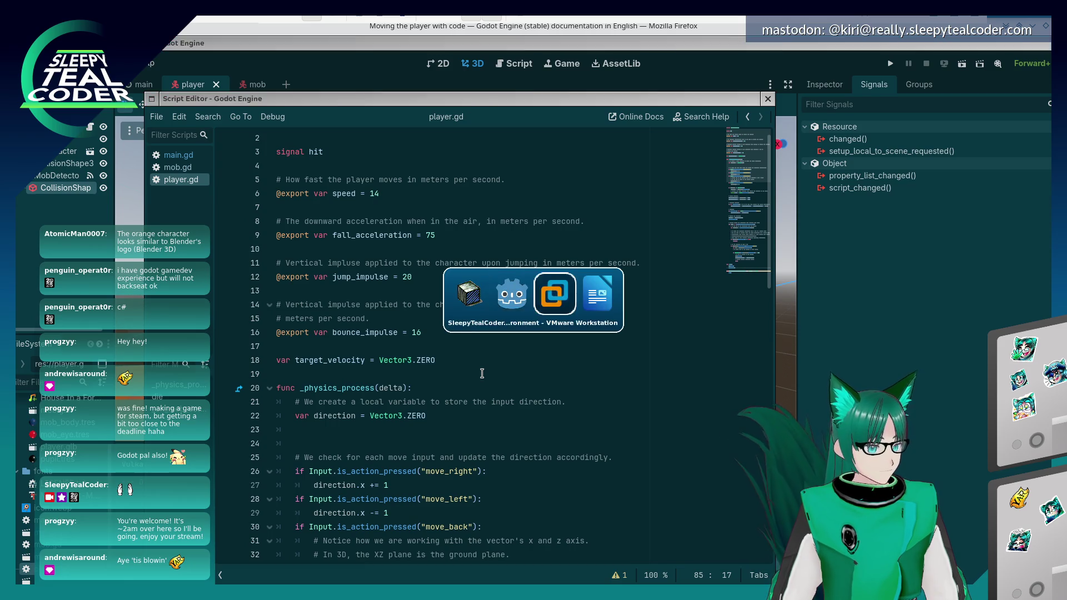
{"action": "key", "text": "alt+Tab"}
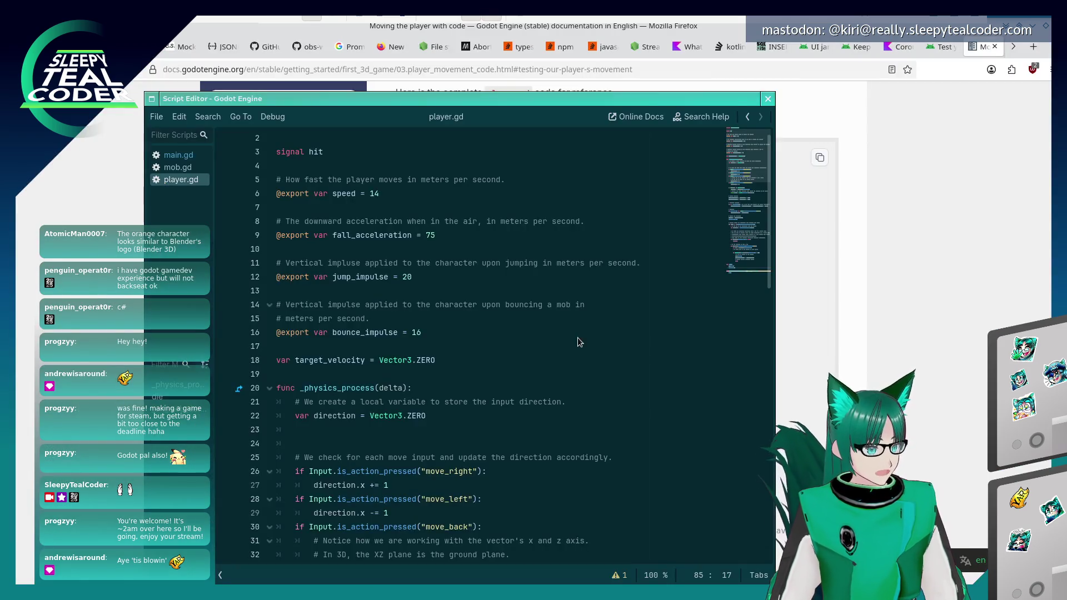
{"action": "key", "text": "alt+Tab"}
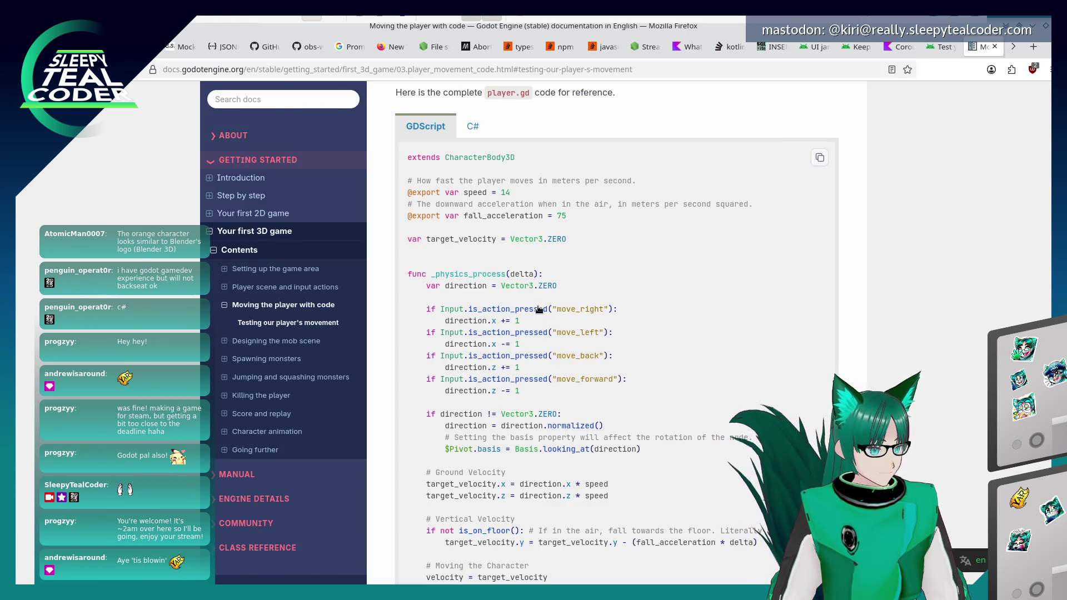
{"action": "key", "text": "alt+Tab"}
{"action": "scroll", "coordinate": [489, 365], "scroll_direction": "down", "scroll_amount": 12}
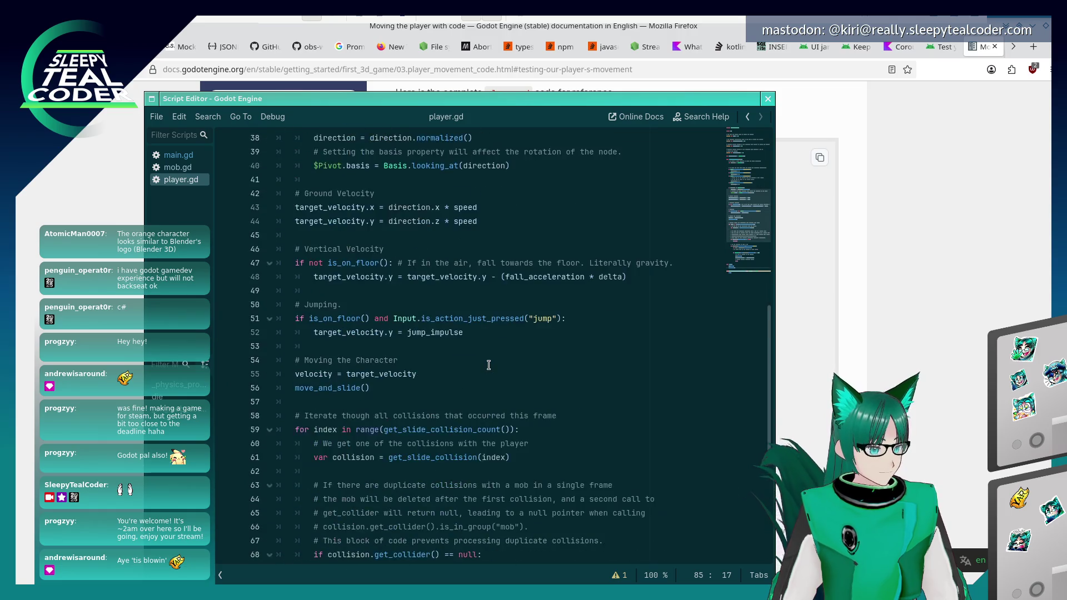
{"action": "scroll", "coordinate": [489, 365], "scroll_direction": "down", "scroll_amount": 4}
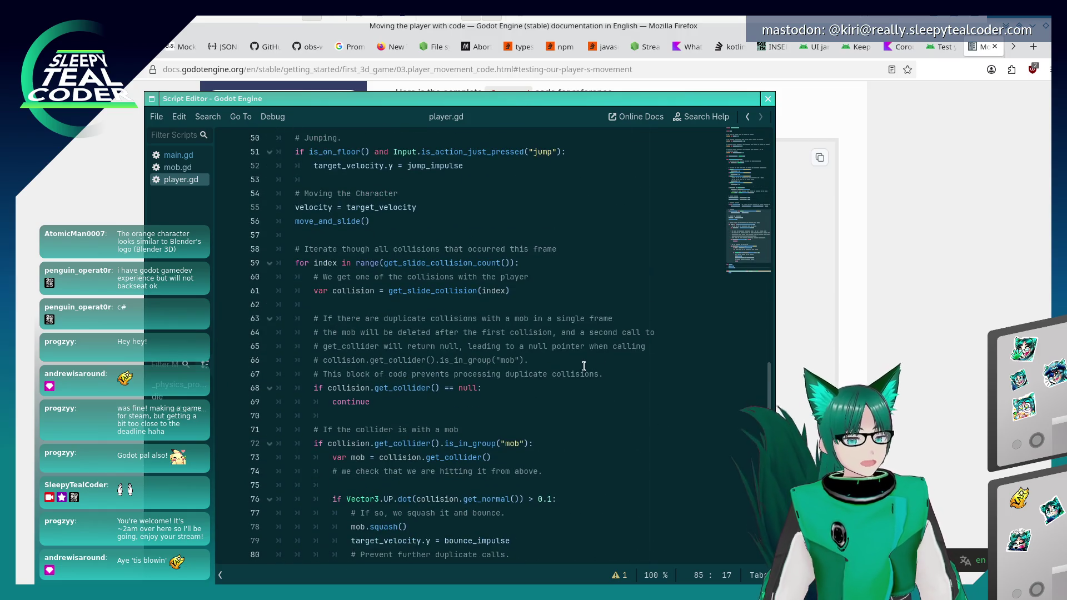
{"action": "key", "text": "alt+Tab"}
{"action": "scroll", "coordinate": [581, 367], "scroll_direction": "down", "scroll_amount": 4}
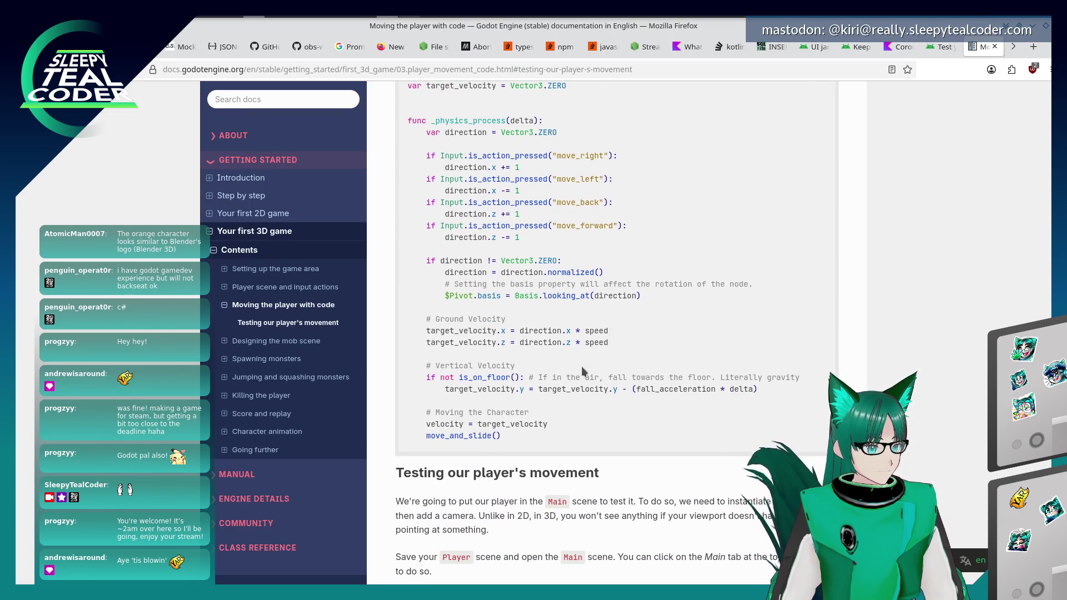
Skim the 'Designing the mob scene' page from its 'Removing monsters off-screen' section.
{"action": "left_click", "coordinate": [249, 343]}
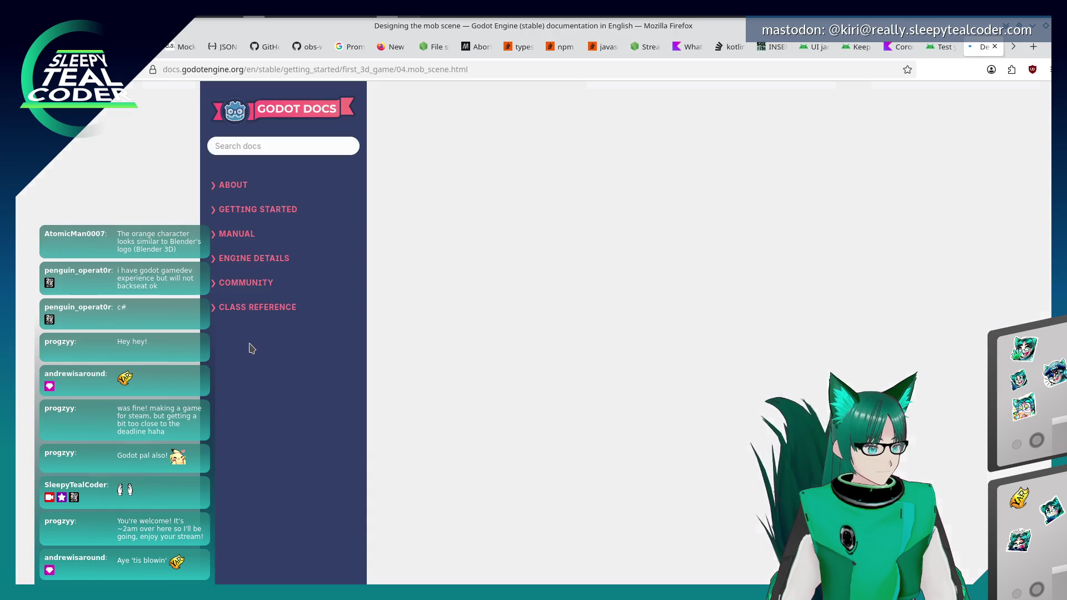
{"action": "left_click", "coordinate": [295, 341]}
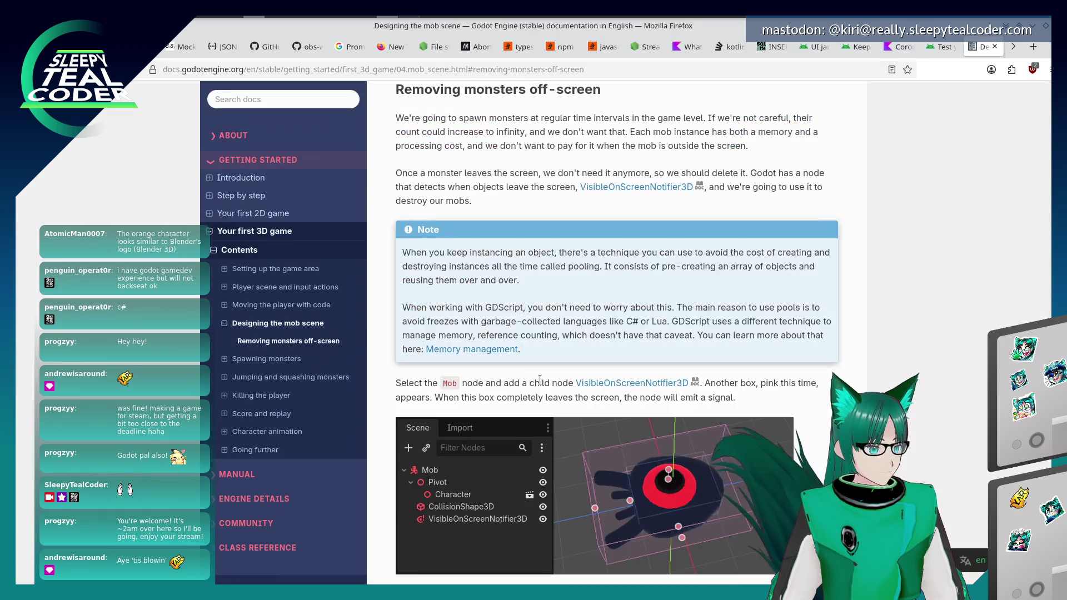
{"action": "scroll", "coordinate": [540, 380], "scroll_direction": "down", "scroll_amount": 1}
{"action": "scroll", "coordinate": [539, 381], "scroll_direction": "up", "scroll_amount": 10}
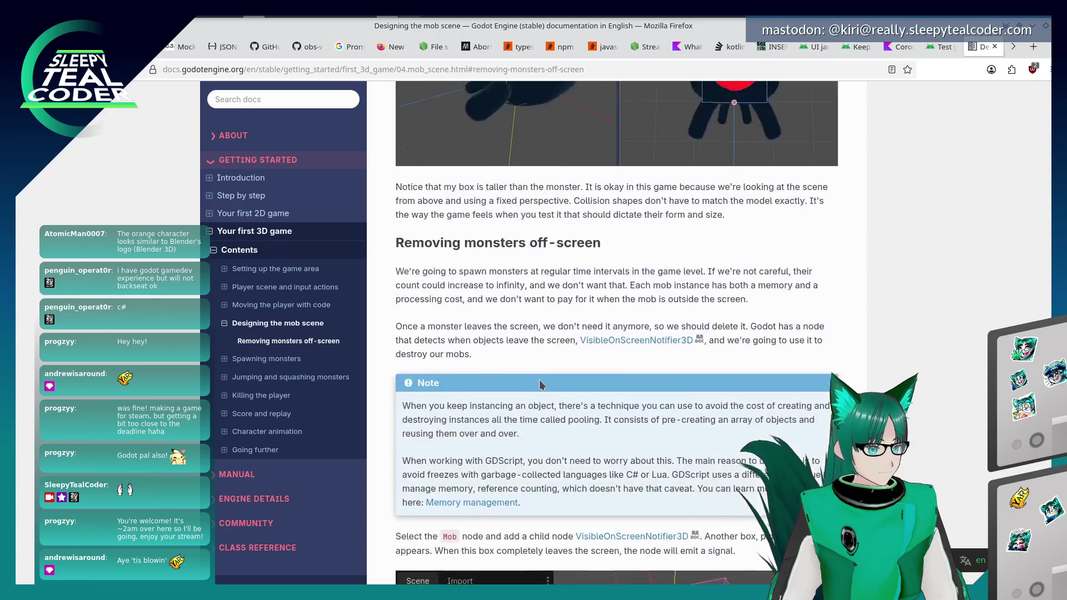
{"action": "scroll", "coordinate": [539, 383], "scroll_direction": "down", "scroll_amount": 20}
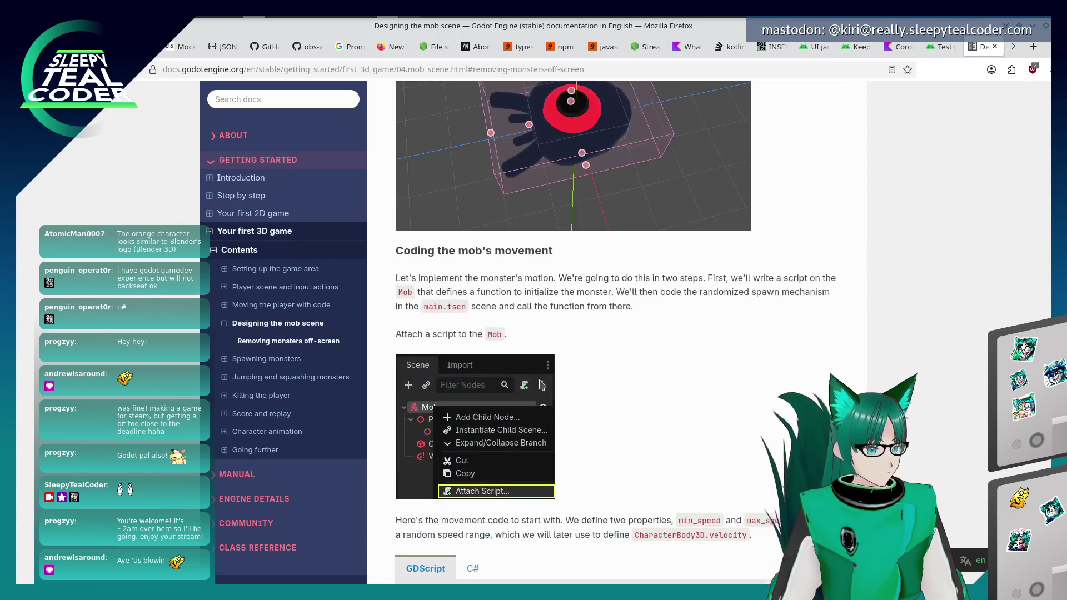
{"action": "scroll", "coordinate": [540, 383], "scroll_direction": "down", "scroll_amount": 10}
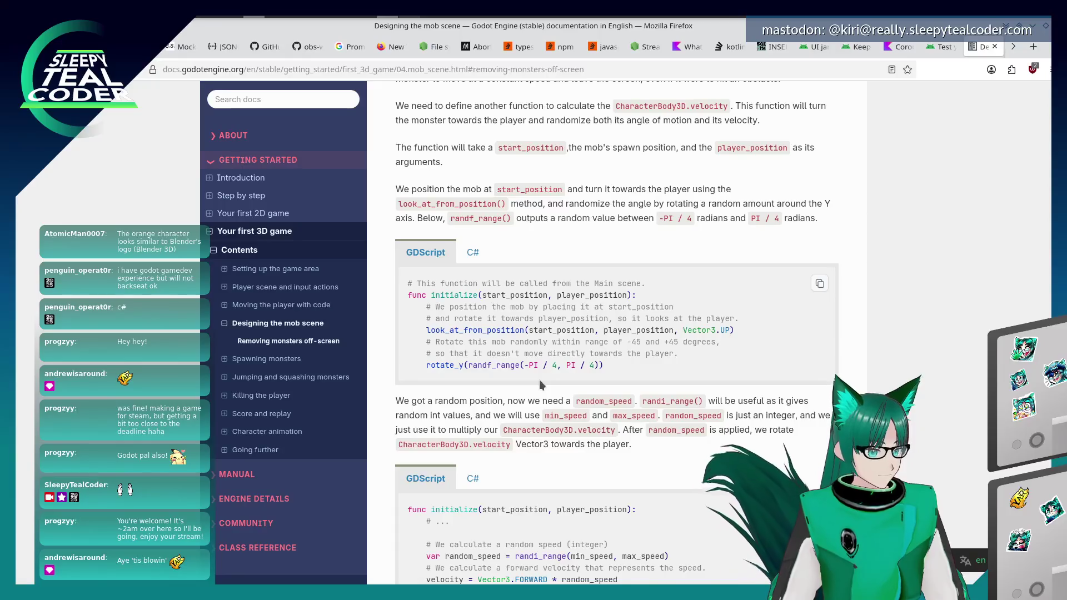
{"action": "scroll", "coordinate": [540, 384], "scroll_direction": "down", "scroll_amount": 8}
{"action": "scroll", "coordinate": [540, 384], "scroll_direction": "down", "scroll_amount": 6}
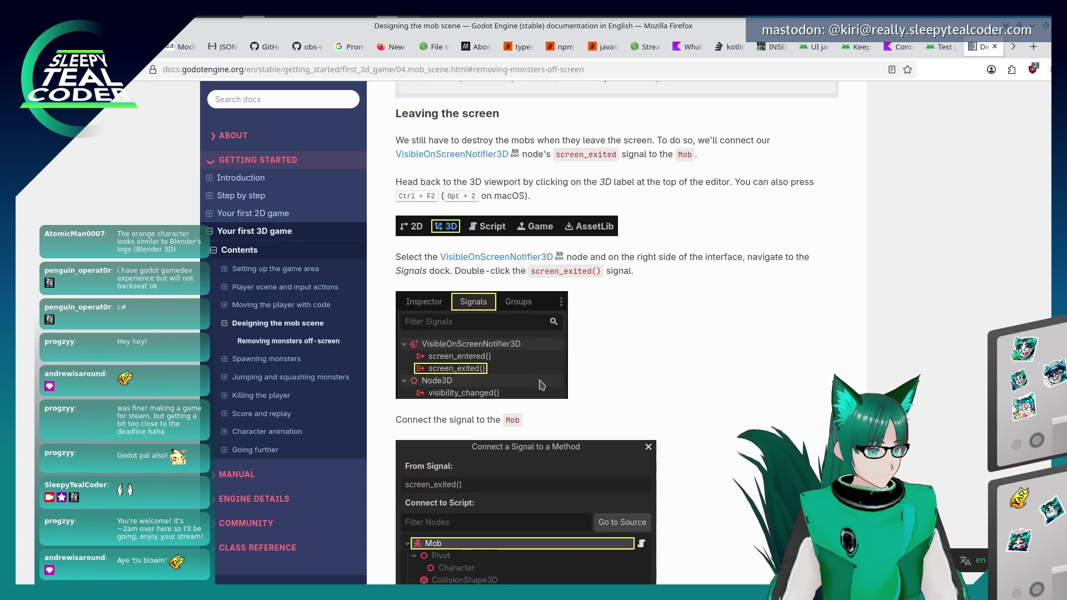
{"action": "scroll", "coordinate": [542, 385], "scroll_direction": "down", "scroll_amount": 3}
{"action": "scroll", "coordinate": [542, 384], "scroll_direction": "down", "scroll_amount": 2}
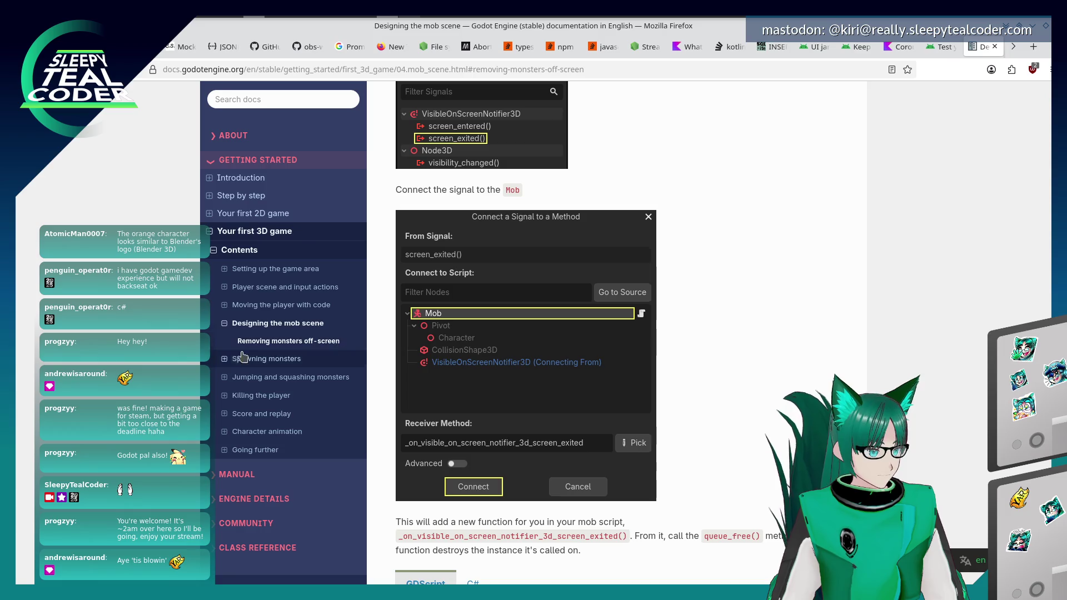
Find 'jump' from the movement page and open 'Jumping and squashing monsters' at Jumping.
{"action": "left_click", "coordinate": [278, 304]}
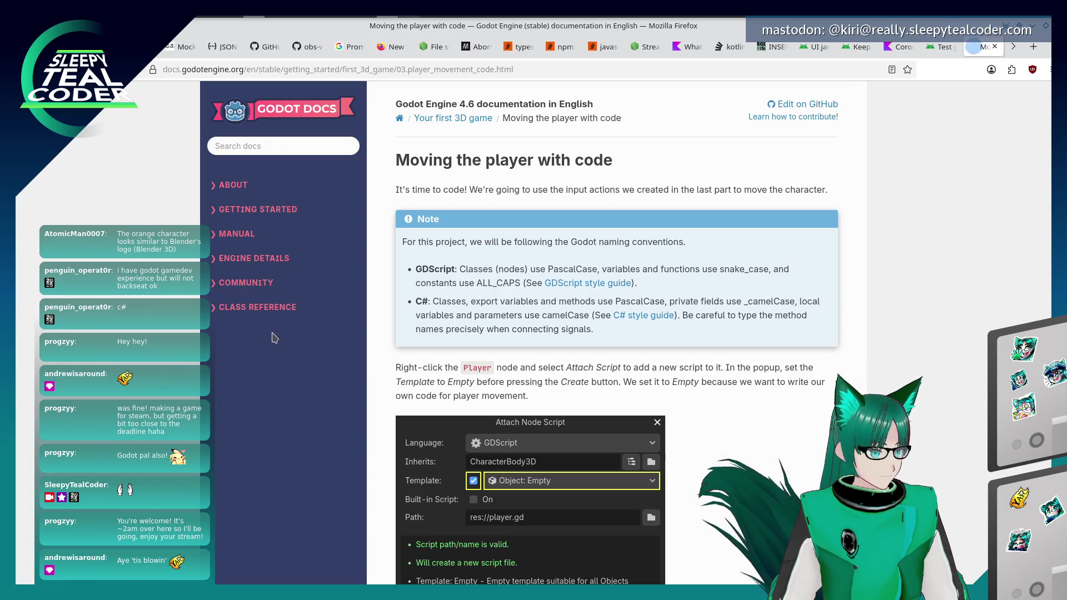
{"action": "key", "text": "slash"}
{"action": "type", "text": "jump"}
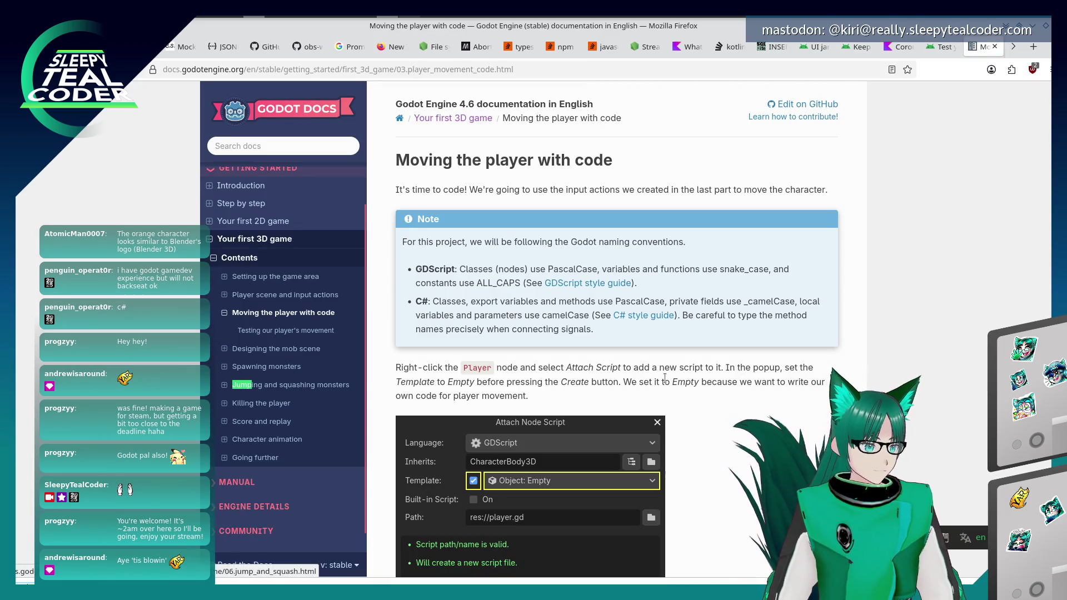
{"action": "key", "text": "Return"}
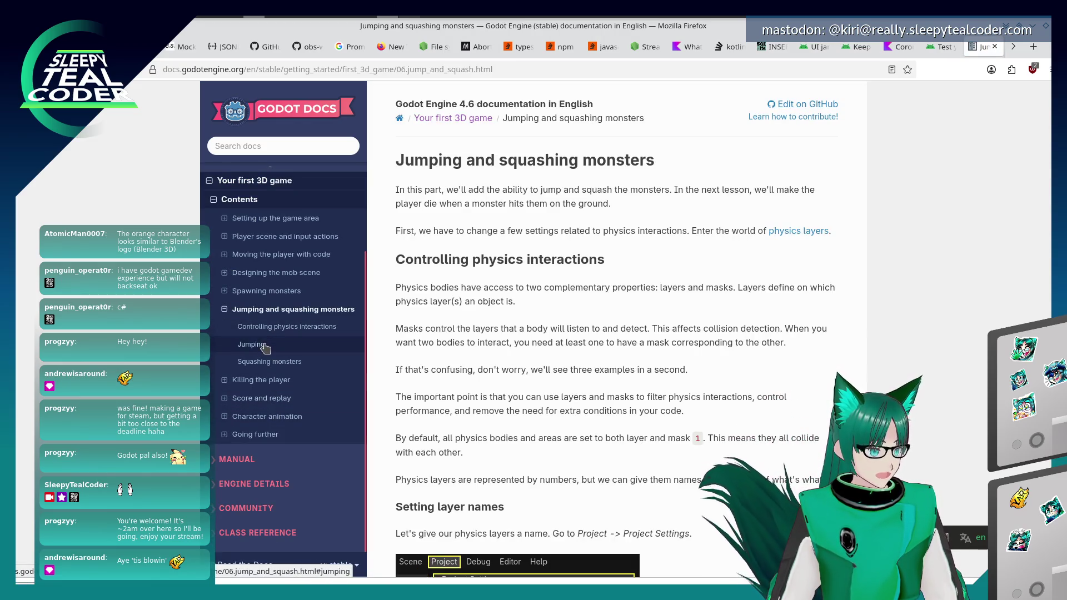
{"action": "left_click", "coordinate": [251, 343]}
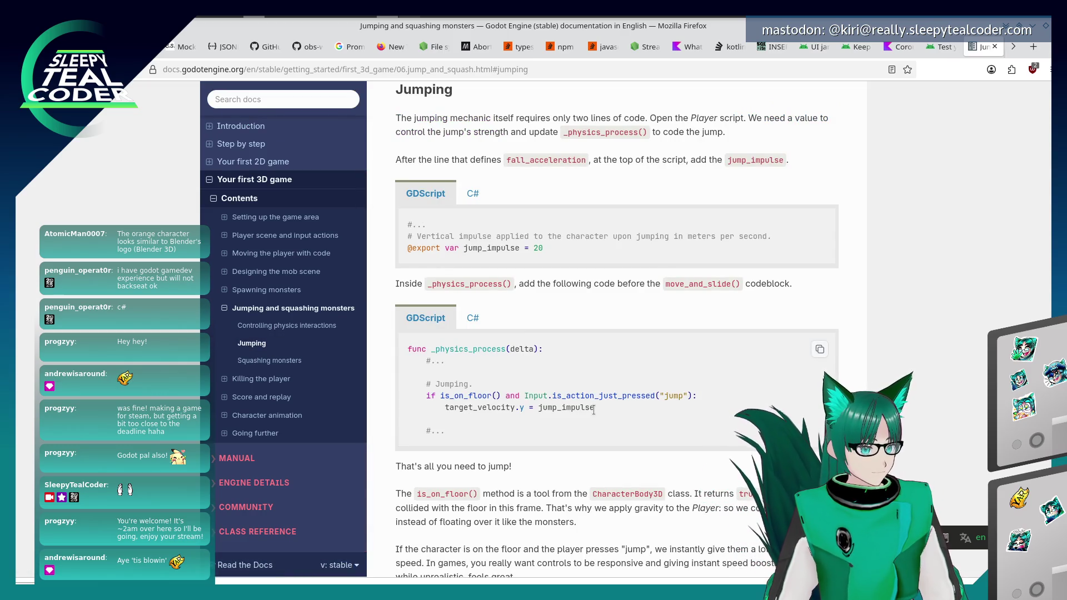
{"action": "scroll", "coordinate": [594, 410], "scroll_direction": "down", "scroll_amount": 3}
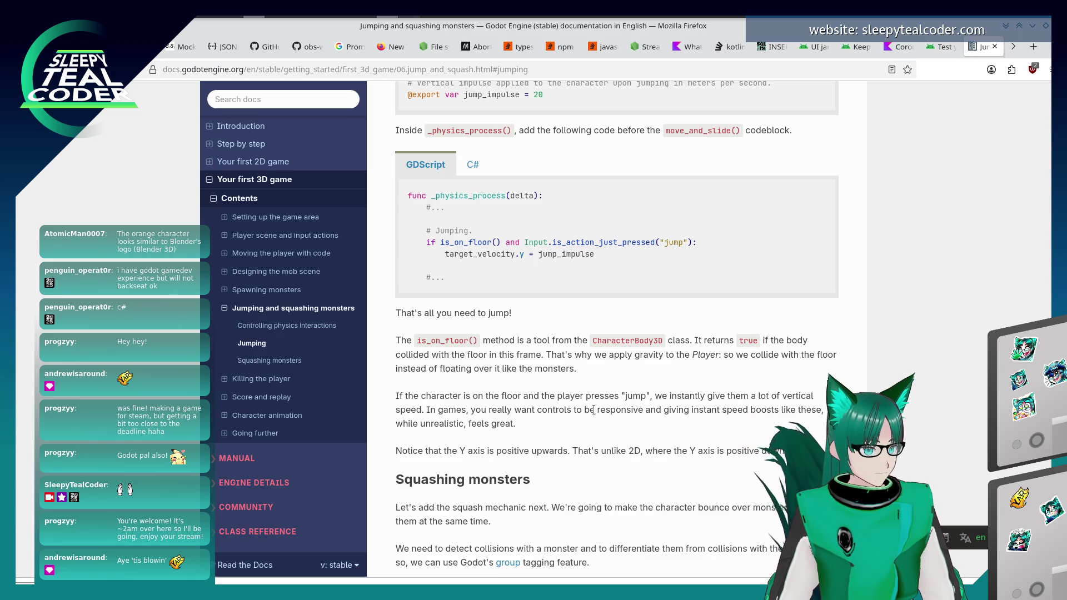
{"action": "scroll", "coordinate": [593, 410], "scroll_direction": "up", "scroll_amount": 3}
{"action": "key", "text": "alt+Tab"}
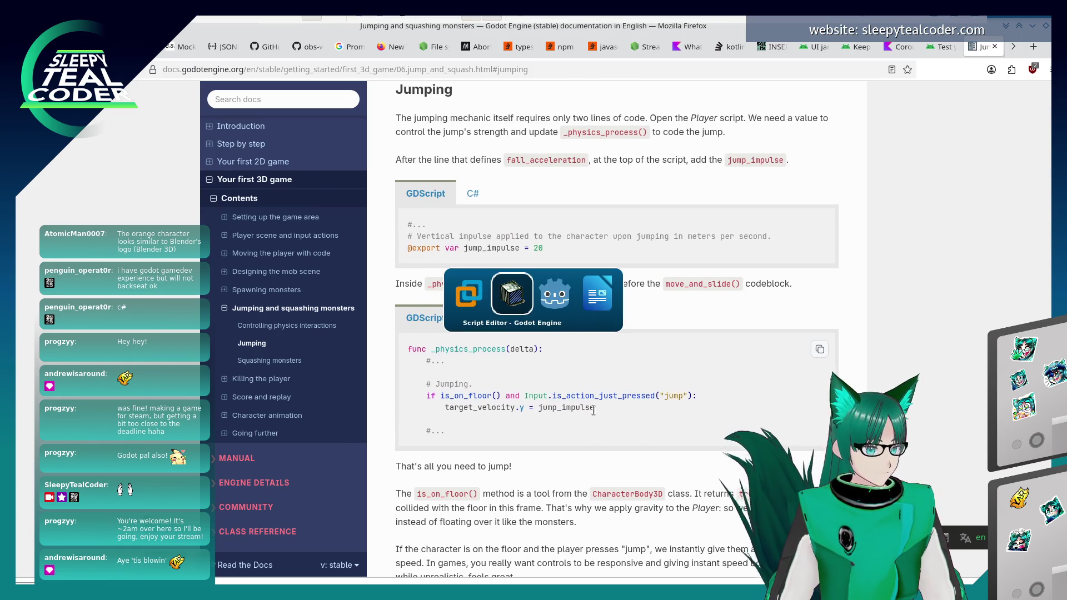
Run the game from player.gd's jump_impulse line and move the player among the mobs.
{"action": "scroll", "coordinate": [593, 410], "scroll_direction": "up", "scroll_amount": 15}
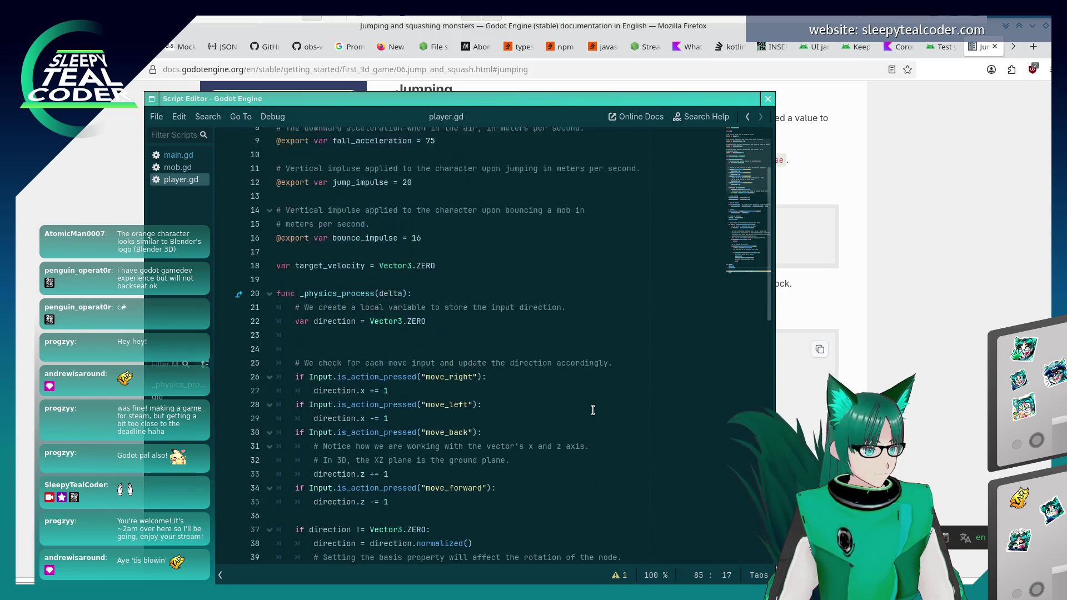
{"action": "scroll", "coordinate": [593, 411], "scroll_direction": "up", "scroll_amount": 4}
{"action": "left_click", "coordinate": [455, 295]}
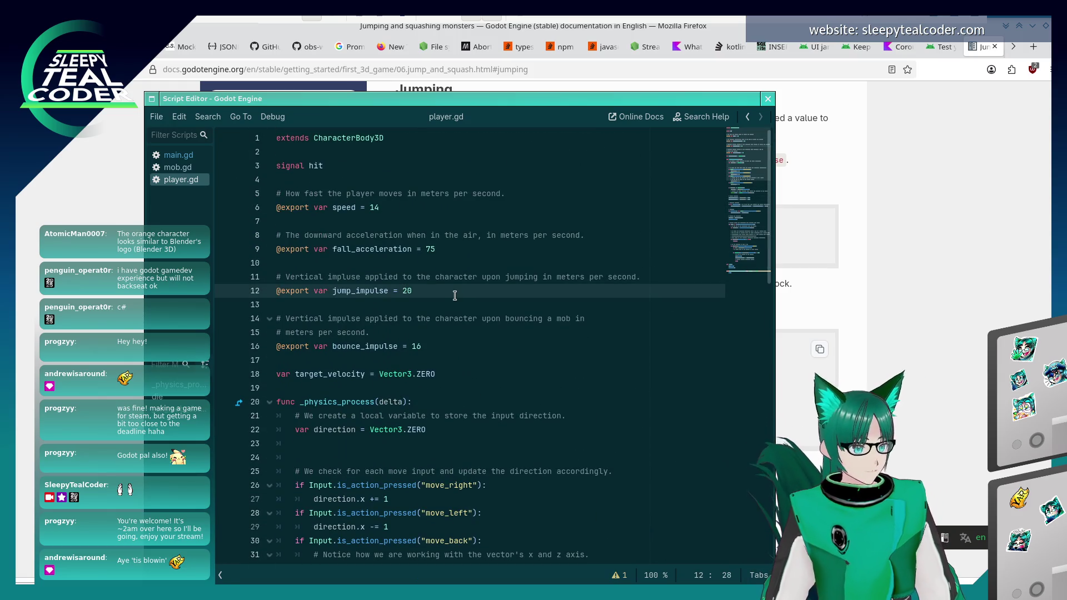
{"action": "type", "text": "4"}
{"action": "key", "text": "F5"}
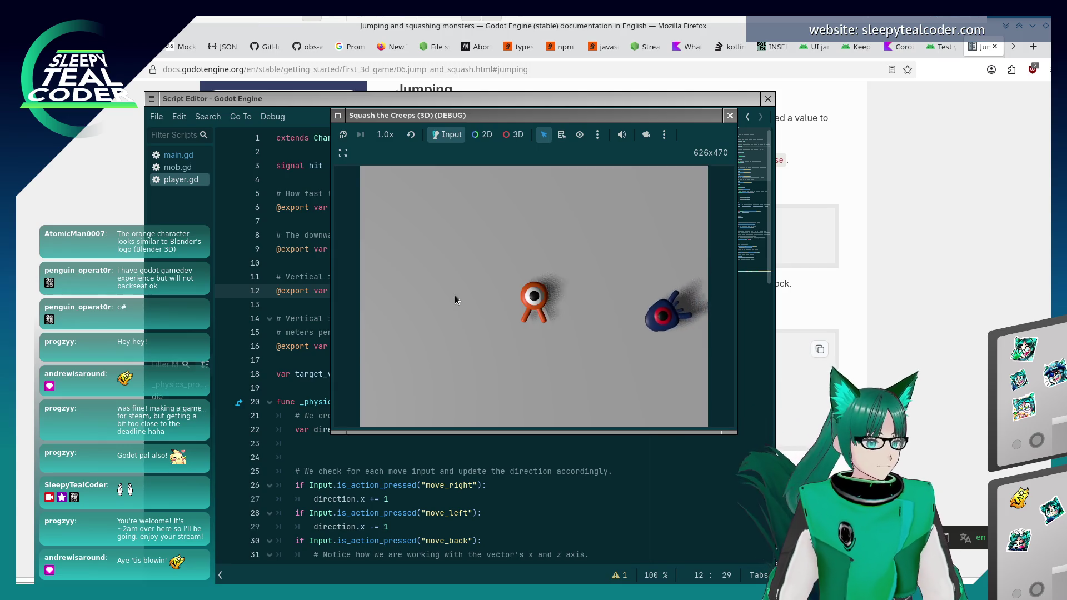
{"action": "key", "text": "a"}
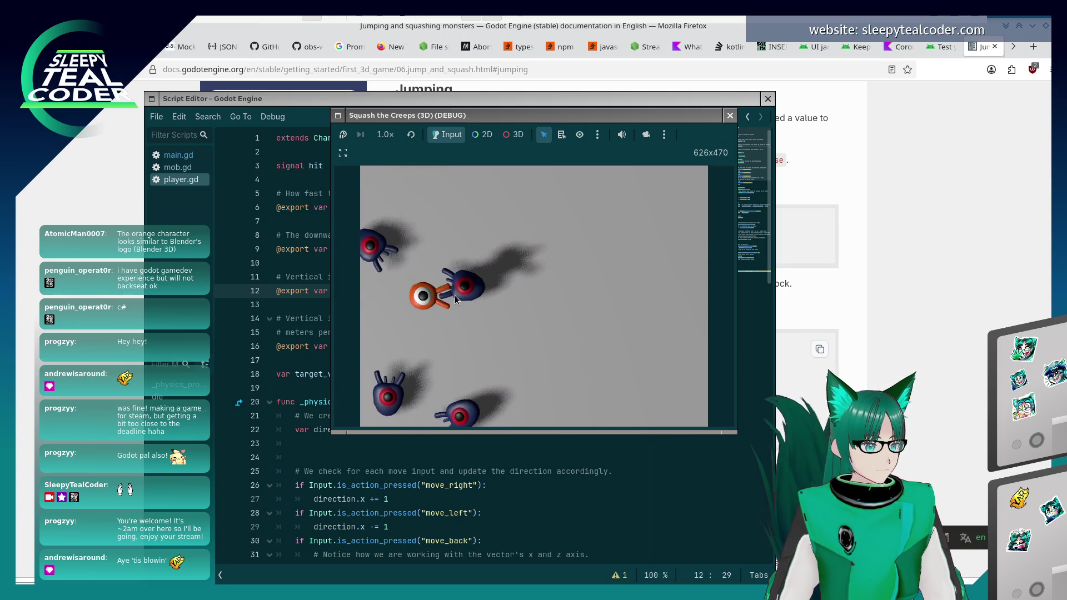
{"action": "key", "text": "d"}
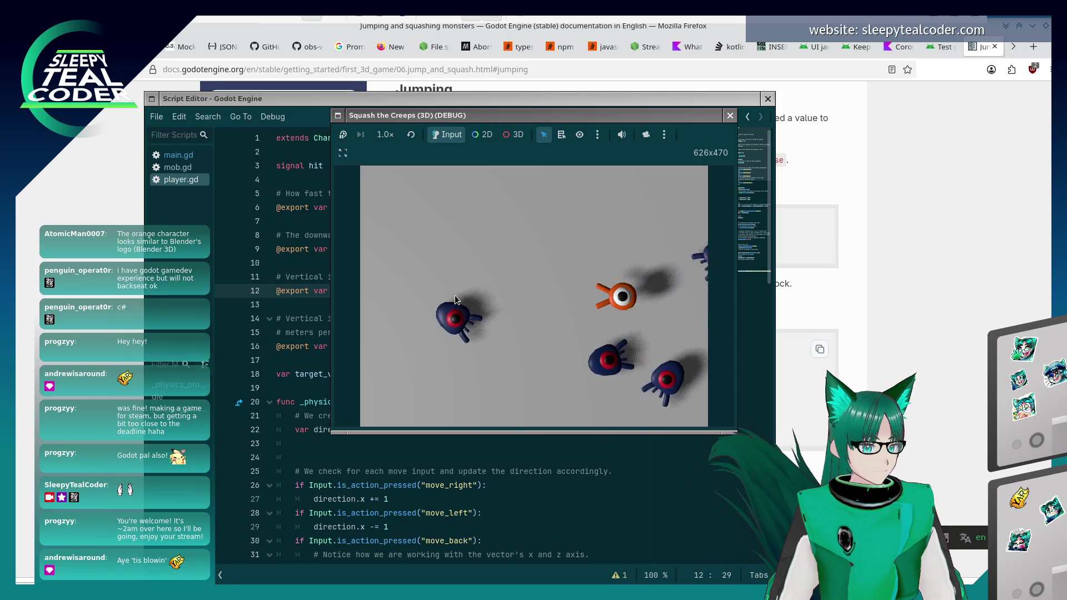
{"action": "key", "text": "a"}
{"action": "key", "text": "w"}
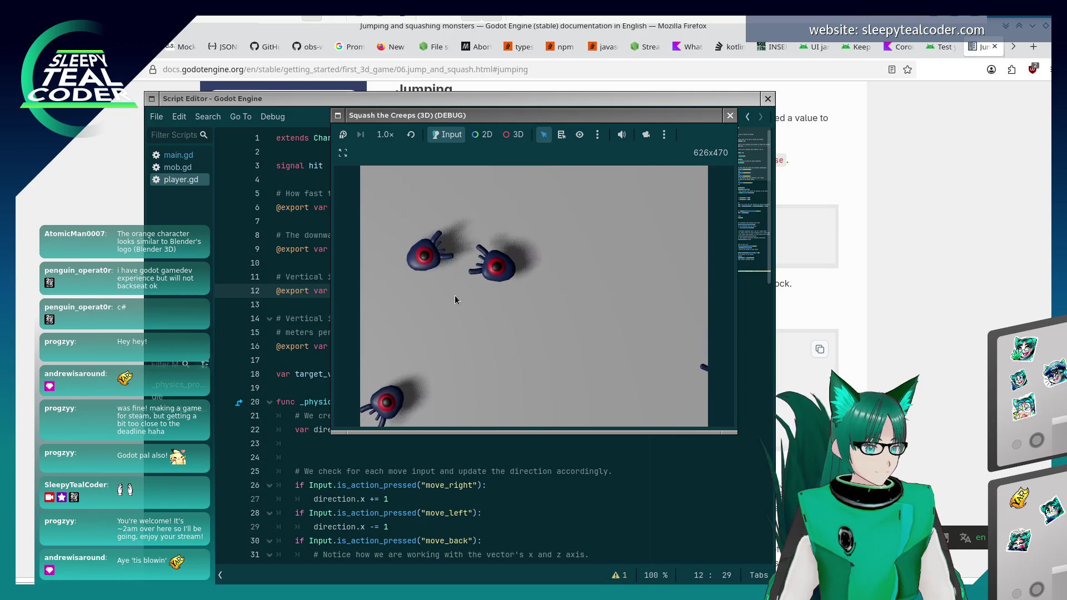
Relaunch the game, steer the player left and right, then stop it.
{"action": "left_click", "coordinate": [298, 104]}
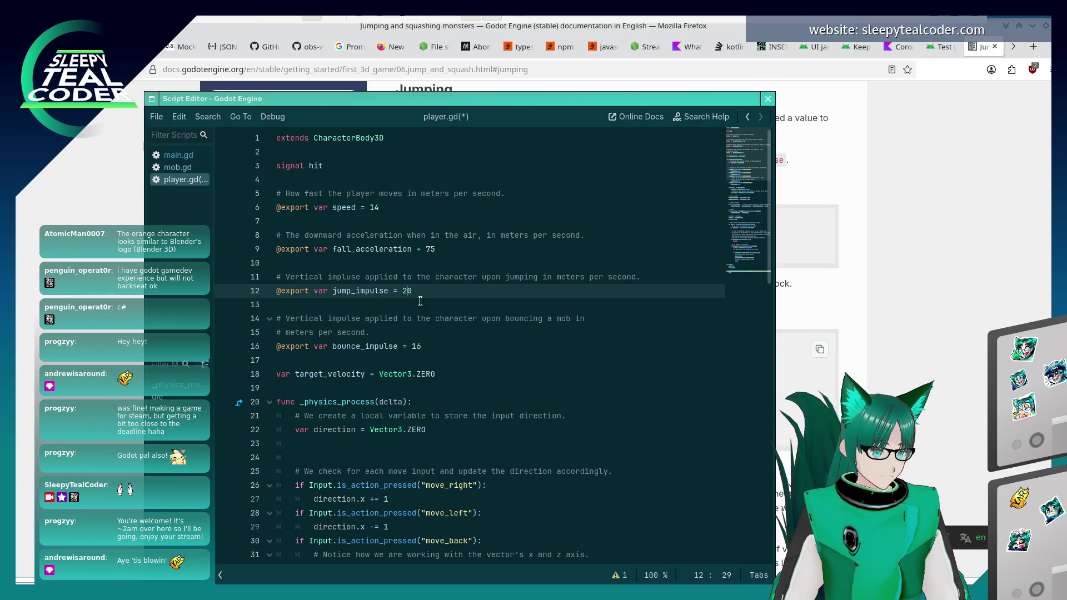
{"action": "key", "text": "F5"}
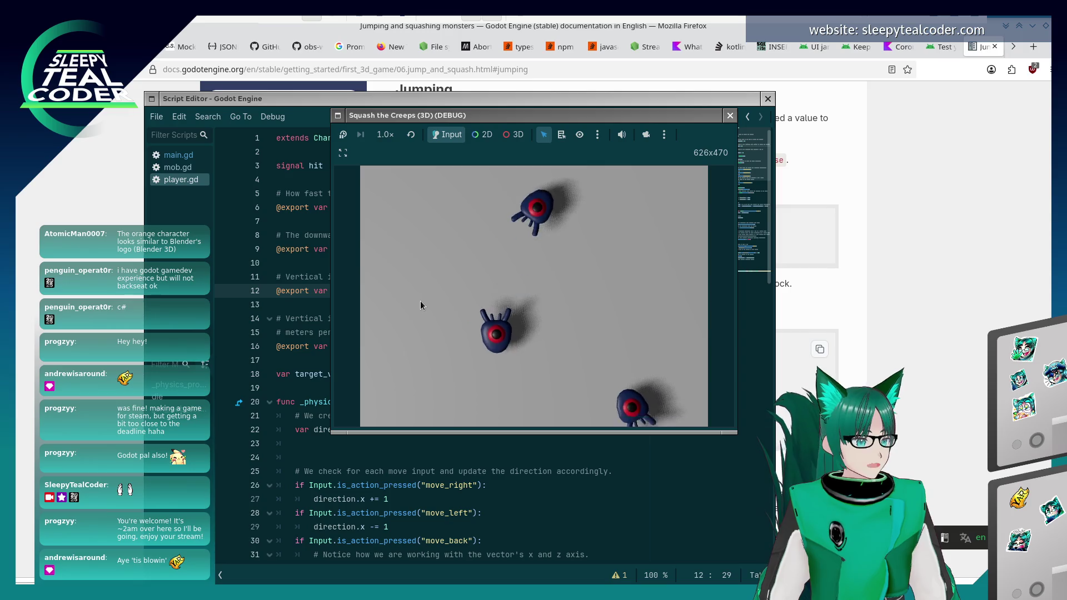
{"action": "key", "text": "F8"}
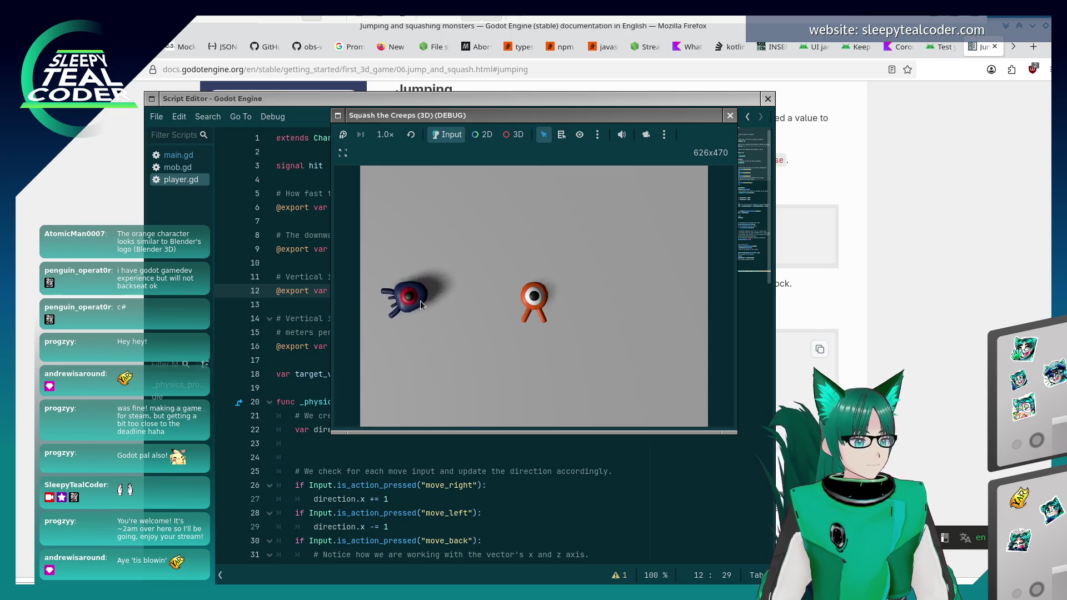
{"action": "key", "text": "Left"}
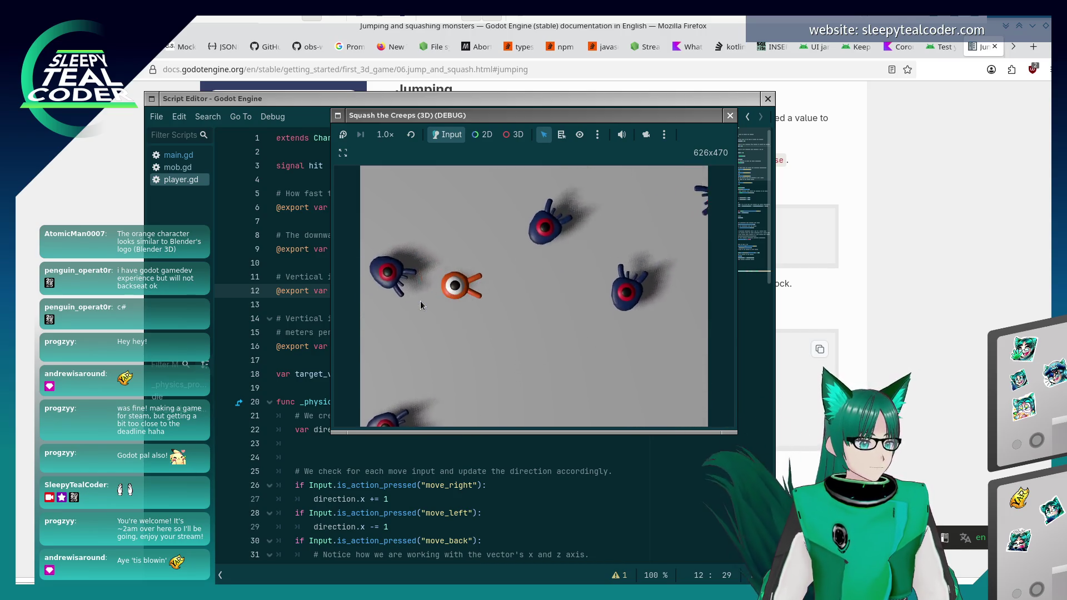
{"action": "key", "text": "Right"}
{"action": "key", "text": "Right"}
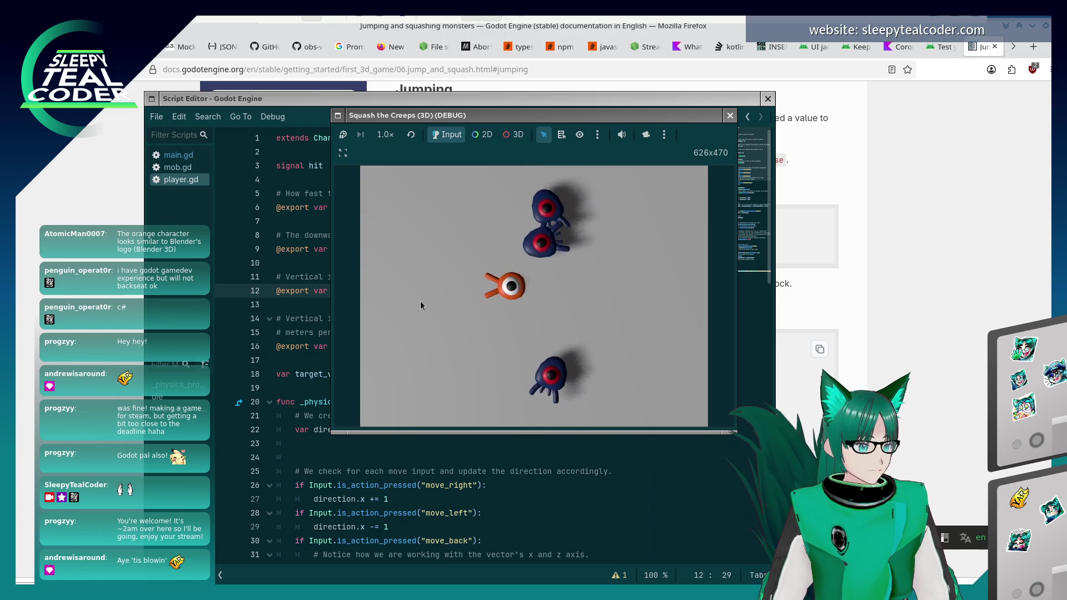
{"action": "key", "text": "Left"}
{"action": "key", "text": "Left"}
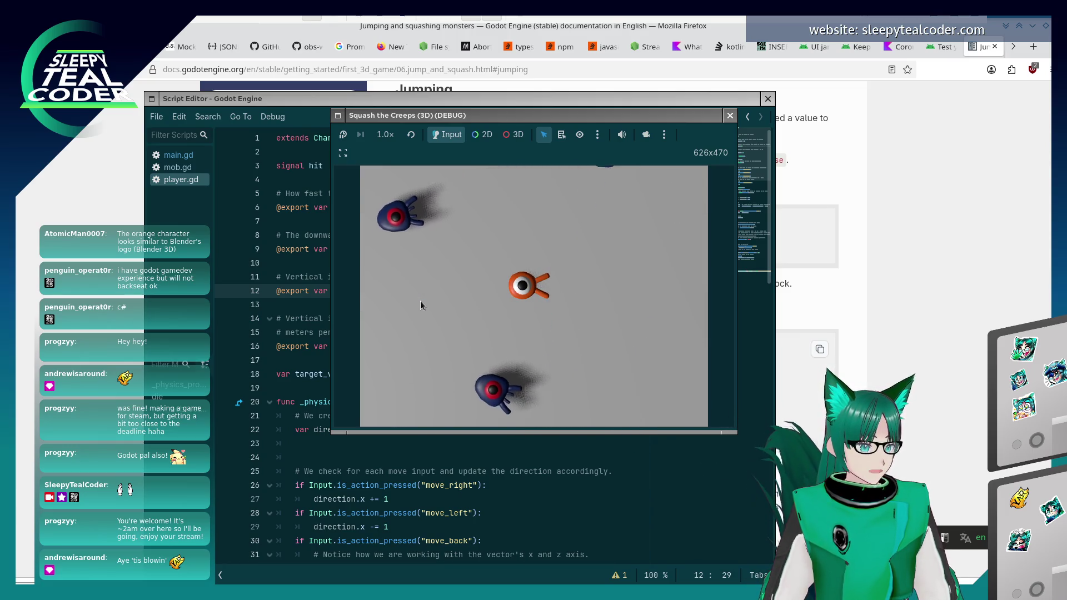
{"action": "key", "text": "Right"}
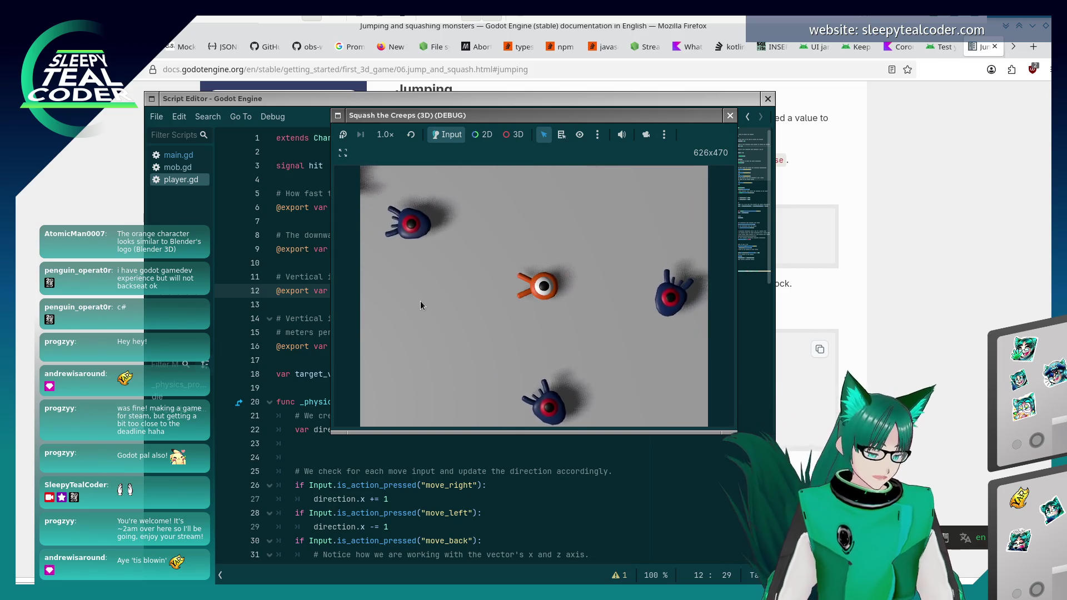
{"action": "key", "text": "F8"}
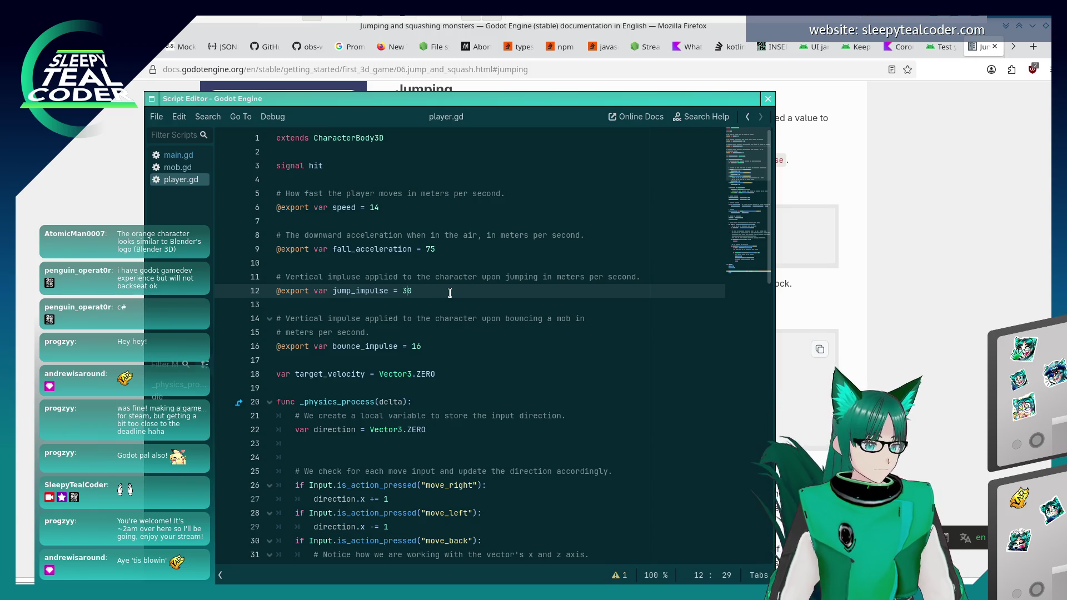
Play-test the jump_impulse of 20 by moving among the mobs, then stop and return to the docs.
{"action": "key", "text": "F5"}
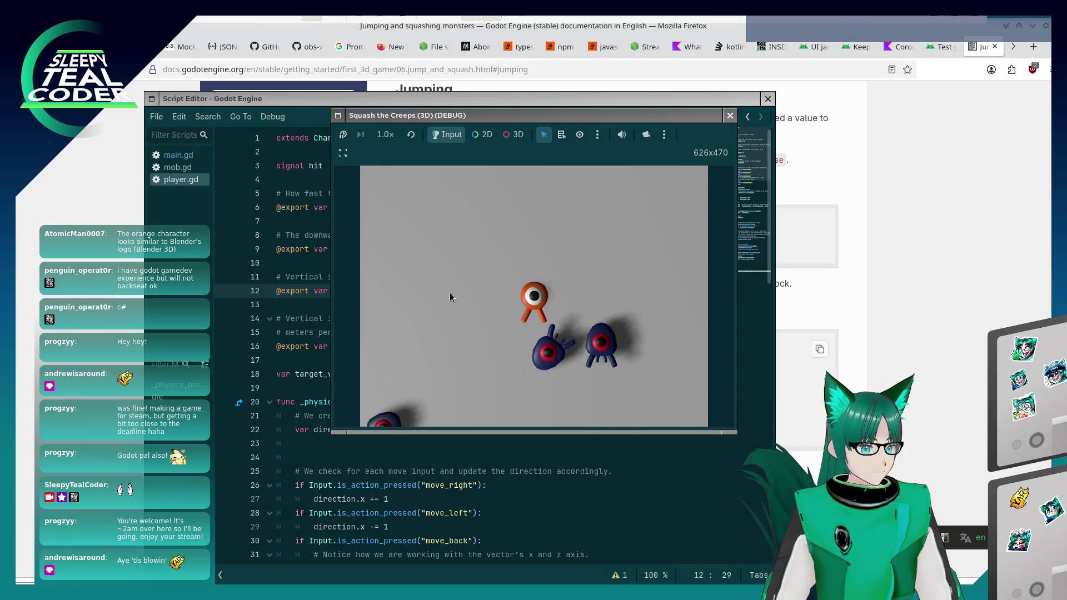
{"action": "key", "text": "Left"}
{"action": "key", "text": "Right"}
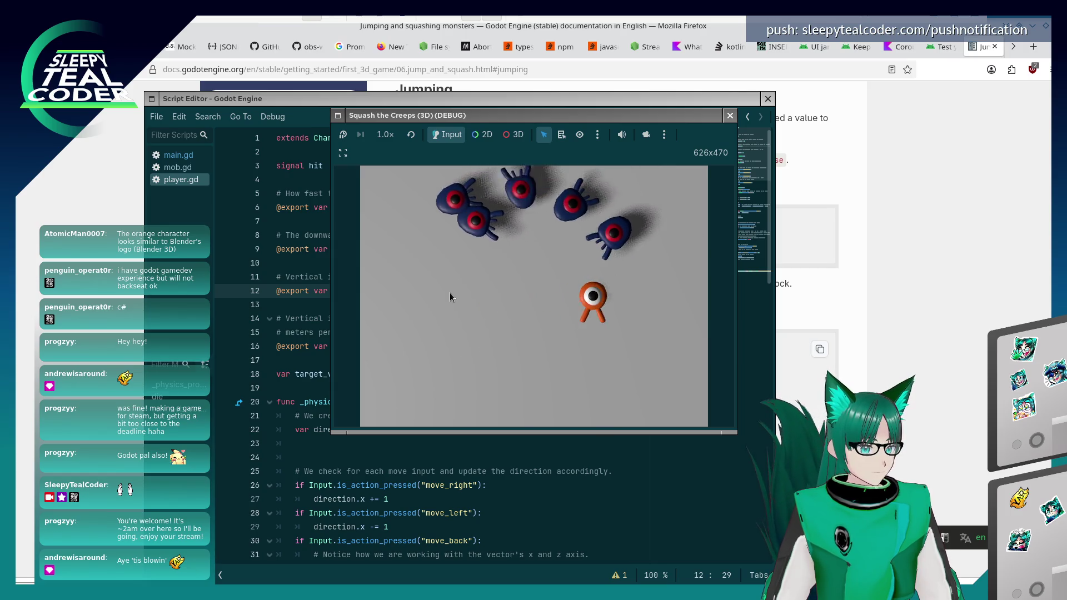
{"action": "key", "text": "Left"}
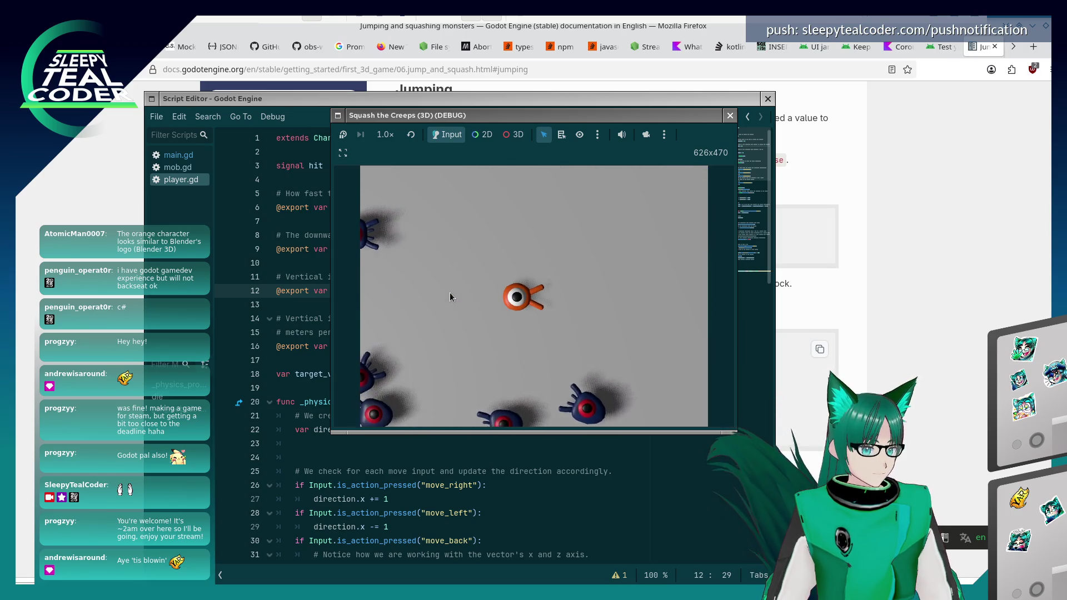
{"action": "key", "text": "Up"}
{"action": "key", "text": "Right"}
{"action": "key", "text": "Left"}
{"action": "key", "text": "Right"}
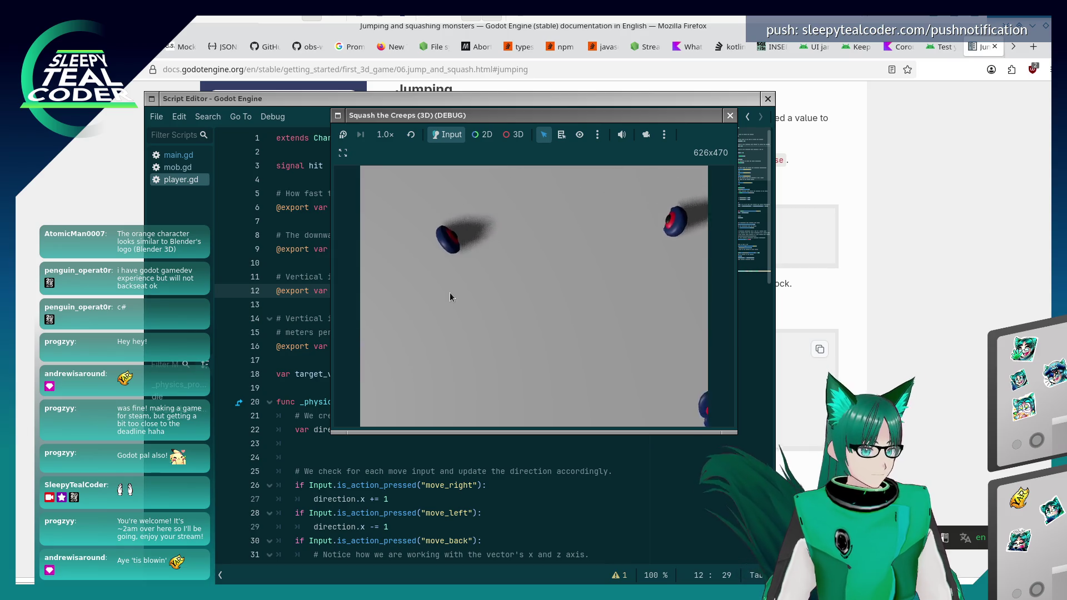
{"action": "key", "text": "F5"}
{"action": "key", "text": "F8"}
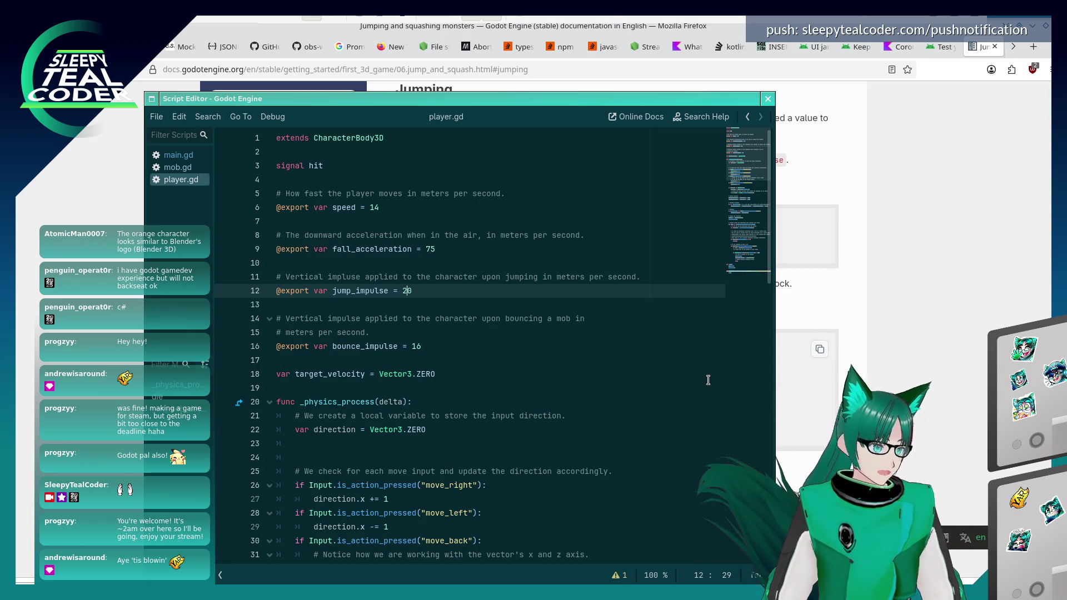
{"action": "key", "text": "alt+Tab"}
{"action": "key", "text": "alt+Tab"}
{"action": "key", "text": "alt+Tab"}
{"action": "key", "text": "alt+Tab"}
Scroll down the Jumping lesson to its collision-loop code.
{"action": "scroll", "coordinate": [497, 385], "scroll_direction": "down", "scroll_amount": 10}
{"action": "scroll", "coordinate": [498, 385], "scroll_direction": "down", "scroll_amount": 2}
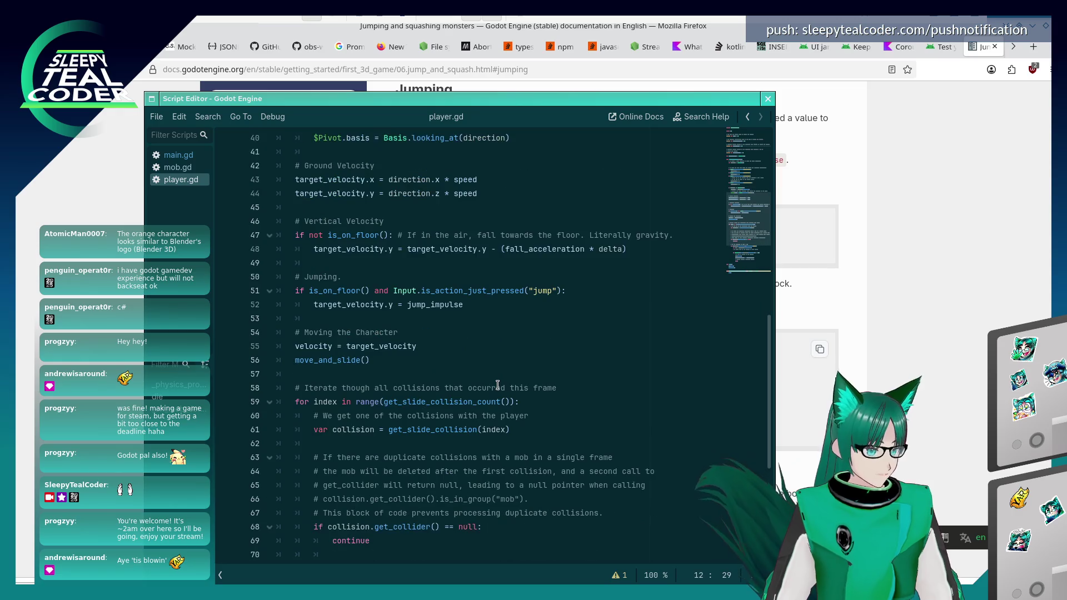
{"action": "left_click", "coordinate": [826, 348]}
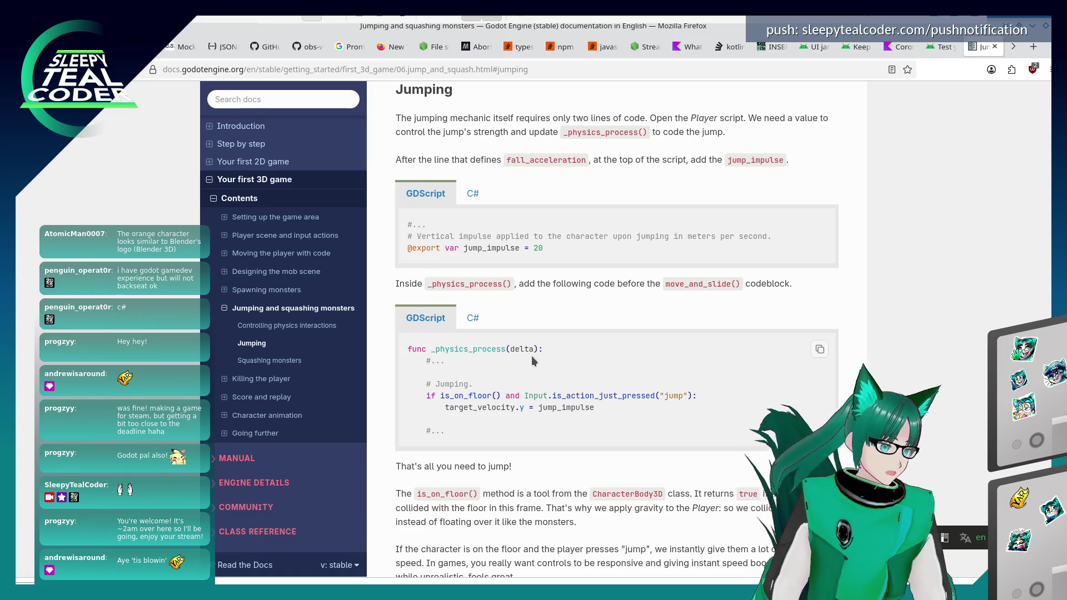
{"action": "scroll", "coordinate": [532, 357], "scroll_direction": "down", "scroll_amount": 12}
{"action": "scroll", "coordinate": [532, 361], "scroll_direction": "down", "scroll_amount": 10}
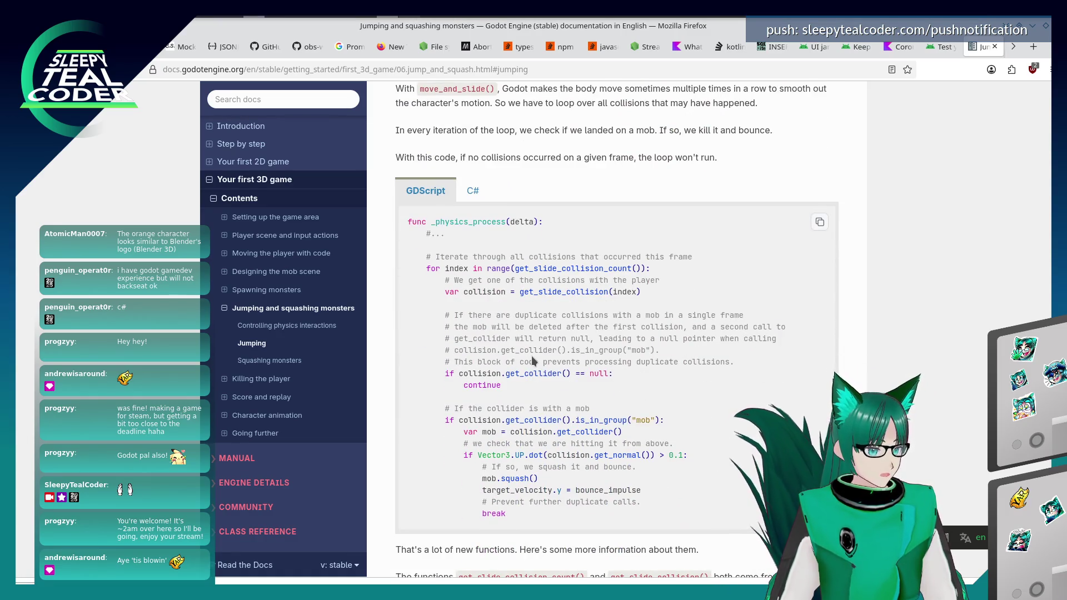
{"action": "scroll", "coordinate": [532, 357], "scroll_direction": "down", "scroll_amount": 3}
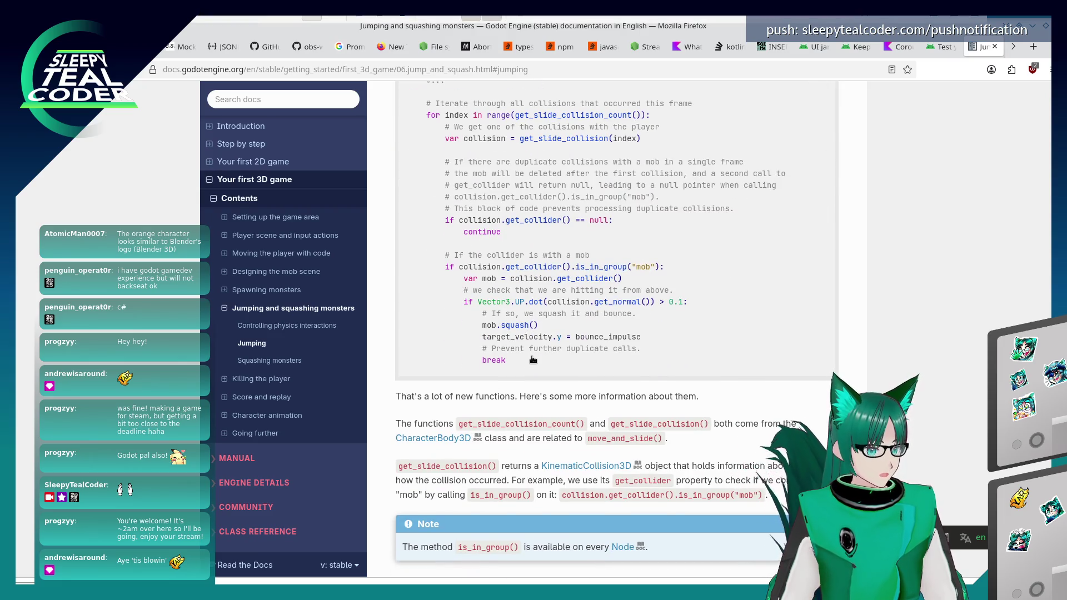
Compare player.gd's collision loop against the tutorial's code sample.
{"action": "key", "text": "alt+Tab"}
{"action": "scroll", "coordinate": [532, 355], "scroll_direction": "down", "scroll_amount": 6}
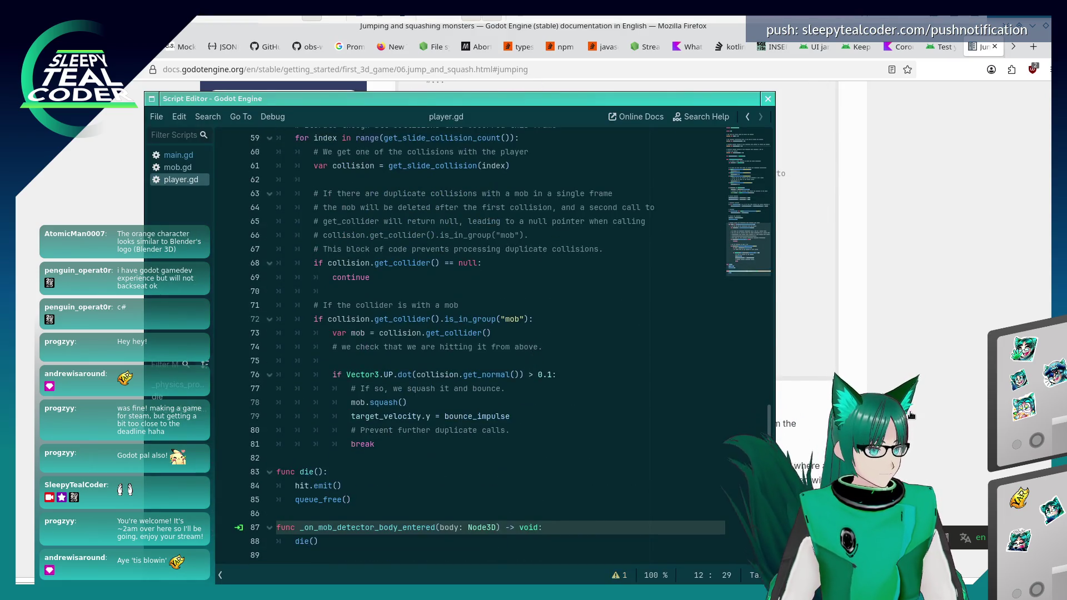
{"action": "key", "text": "alt+Tab"}
{"action": "key", "text": "alt+Tab"}
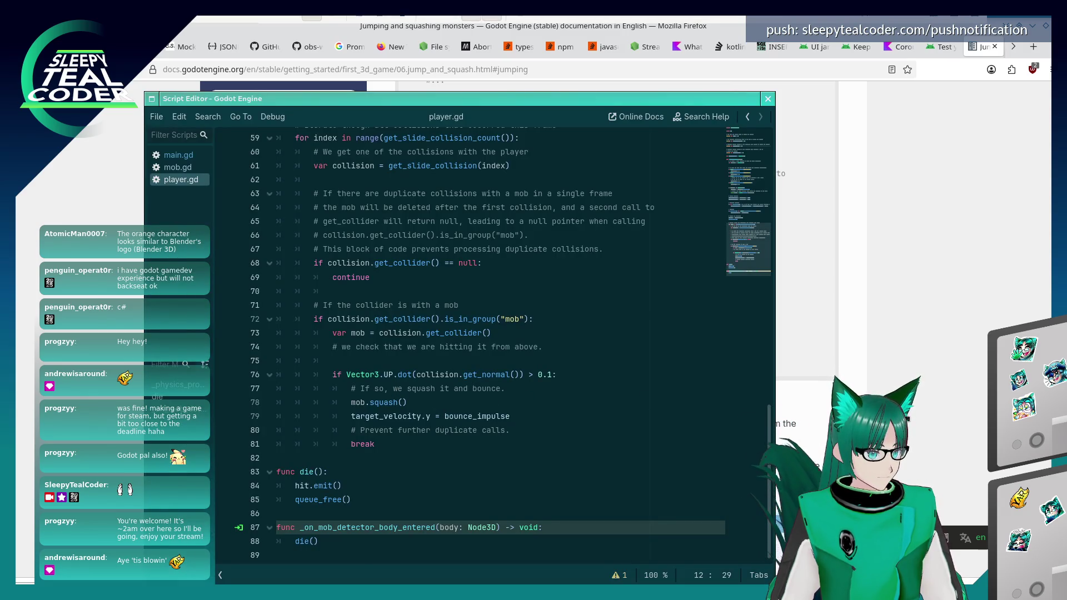
{"action": "key", "text": "alt+Tab"}
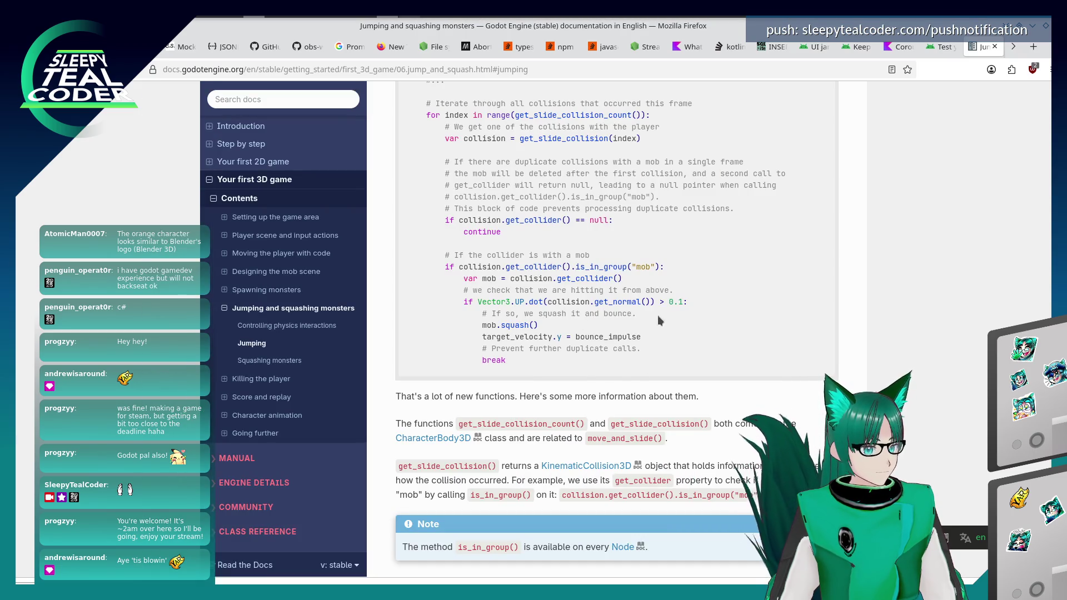
{"action": "key", "text": "alt+Tab"}
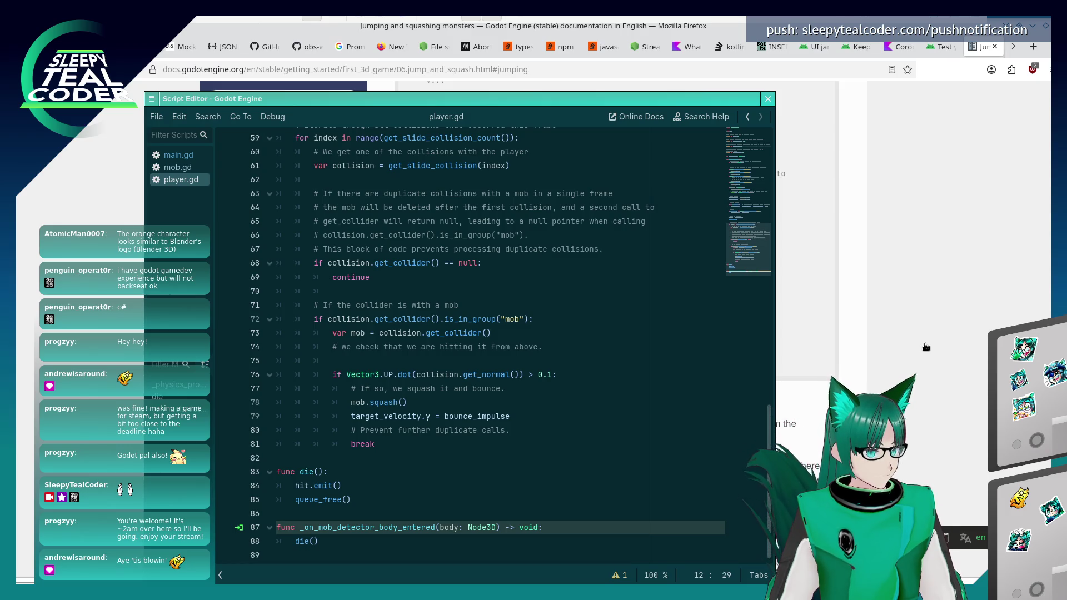
{"action": "key", "text": "alt+Tab"}
{"action": "scroll", "coordinate": [616, 375], "scroll_direction": "down", "scroll_amount": 5}
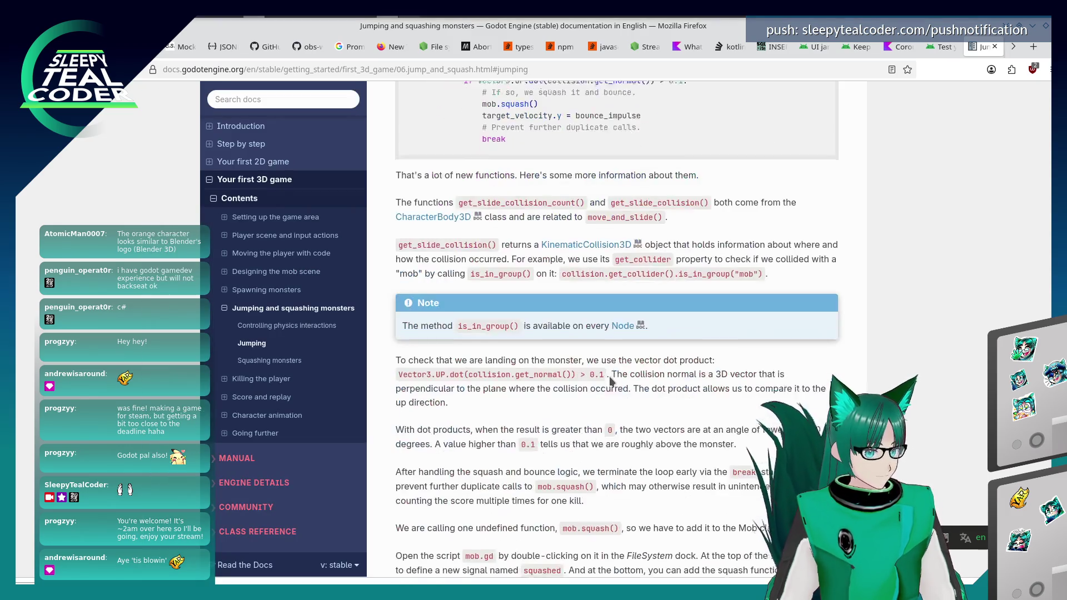
{"action": "scroll", "coordinate": [615, 376], "scroll_direction": "down", "scroll_amount": 2}
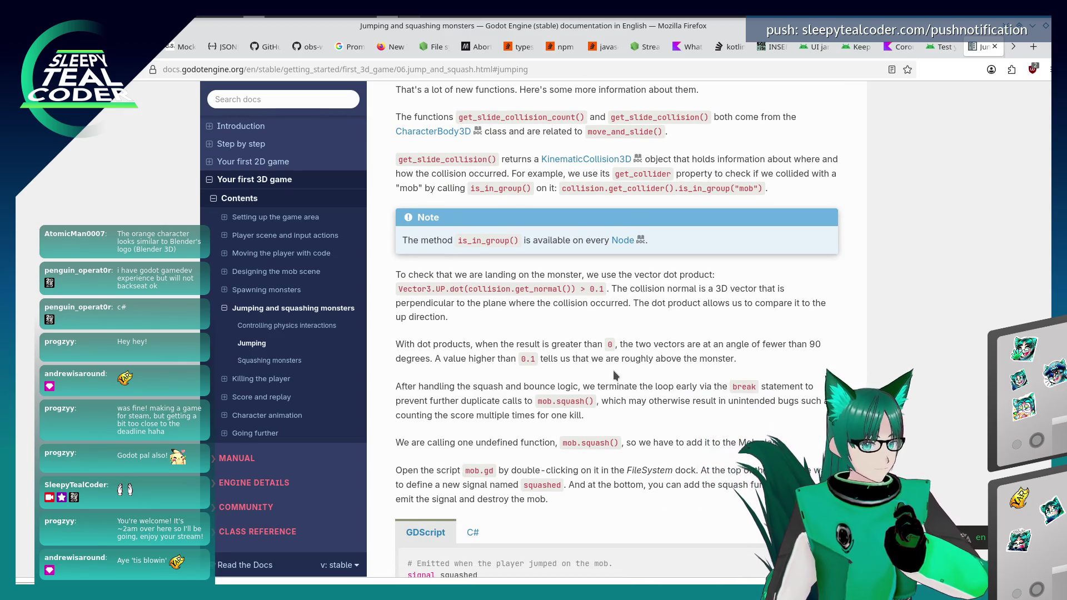
{"action": "scroll", "coordinate": [613, 367], "scroll_direction": "down", "scroll_amount": 6}
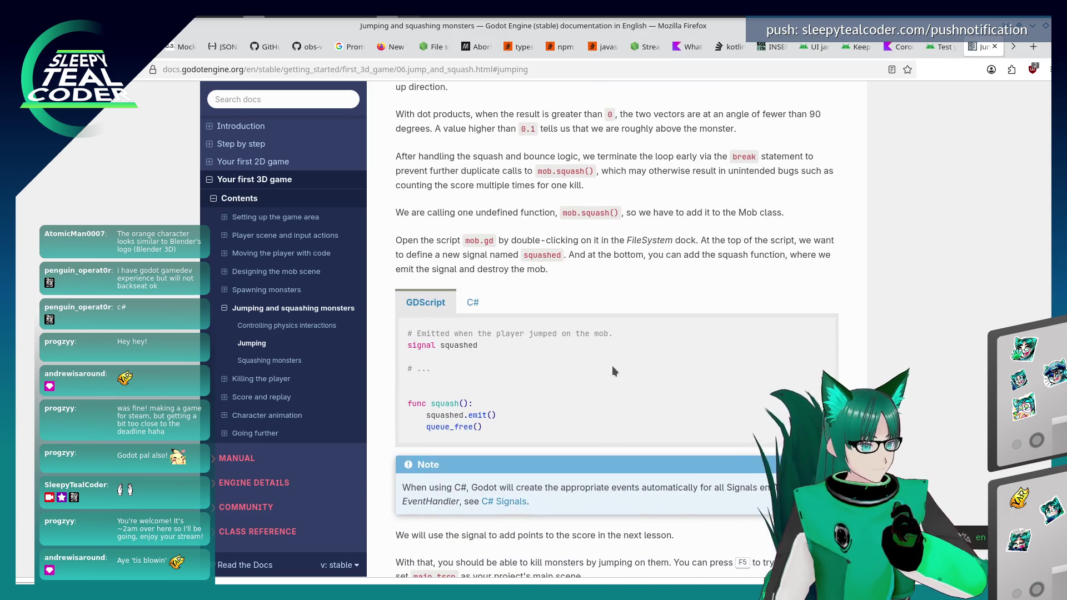
{"action": "scroll", "coordinate": [613, 367], "scroll_direction": "down", "scroll_amount": 4}
{"action": "scroll", "coordinate": [613, 368], "scroll_direction": "down", "scroll_amount": 4}
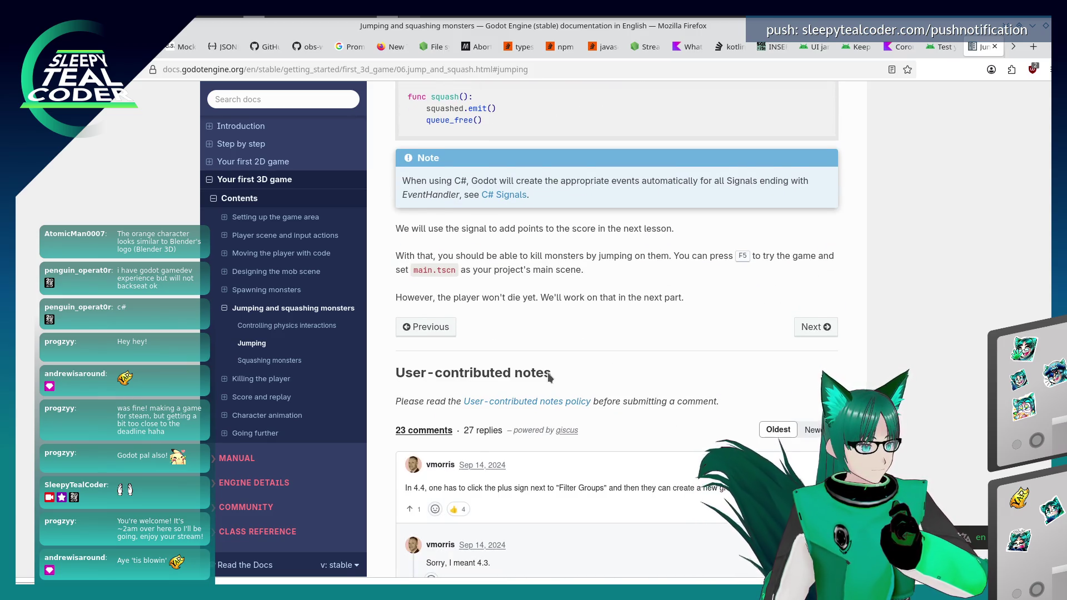
Review the 'Squashing monsters' section, then open the 'Killing the player' page.
{"action": "left_click", "coordinate": [271, 361]}
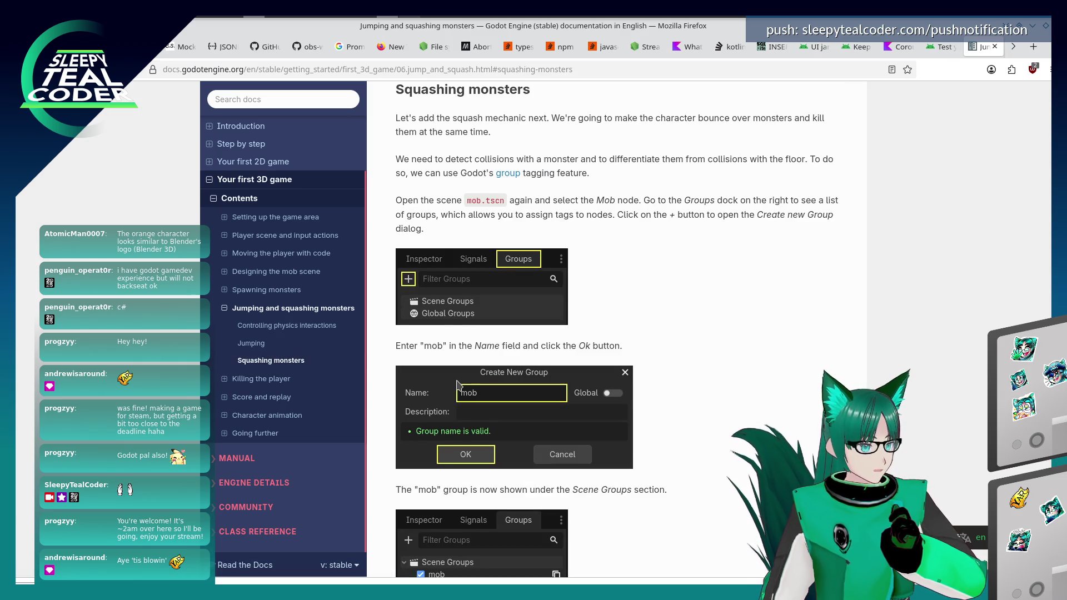
{"action": "scroll", "coordinate": [457, 382], "scroll_direction": "down", "scroll_amount": 20}
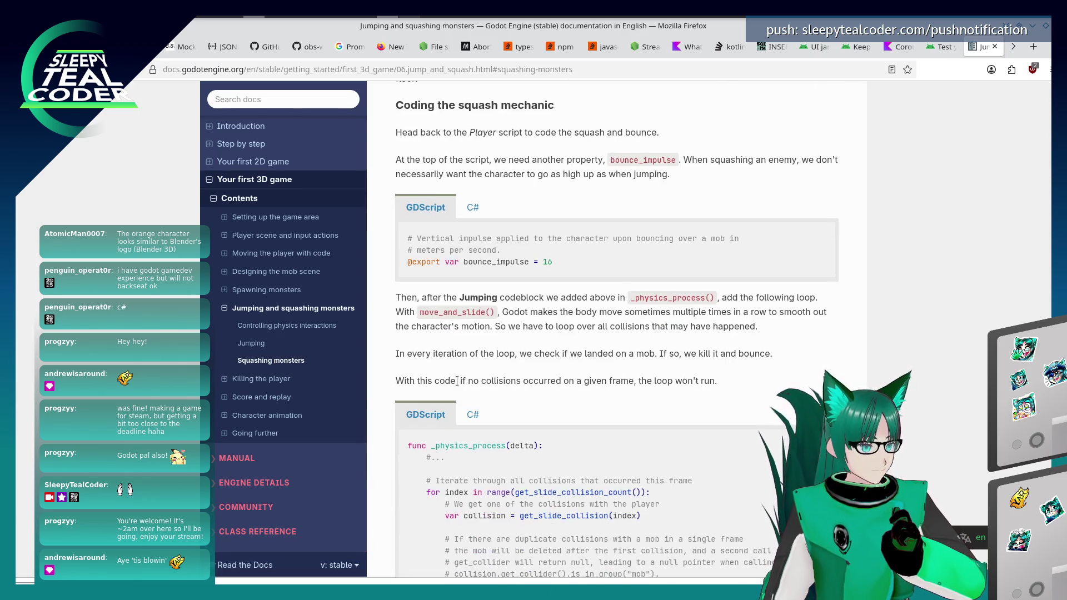
{"action": "scroll", "coordinate": [457, 382], "scroll_direction": "down", "scroll_amount": 5}
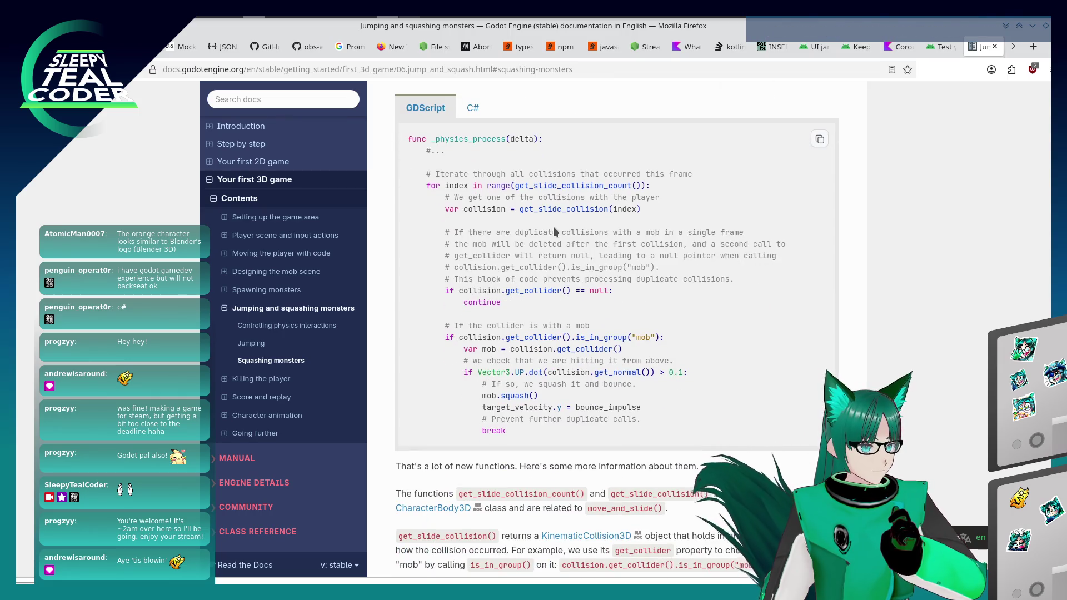
{"action": "left_click", "coordinate": [261, 378]}
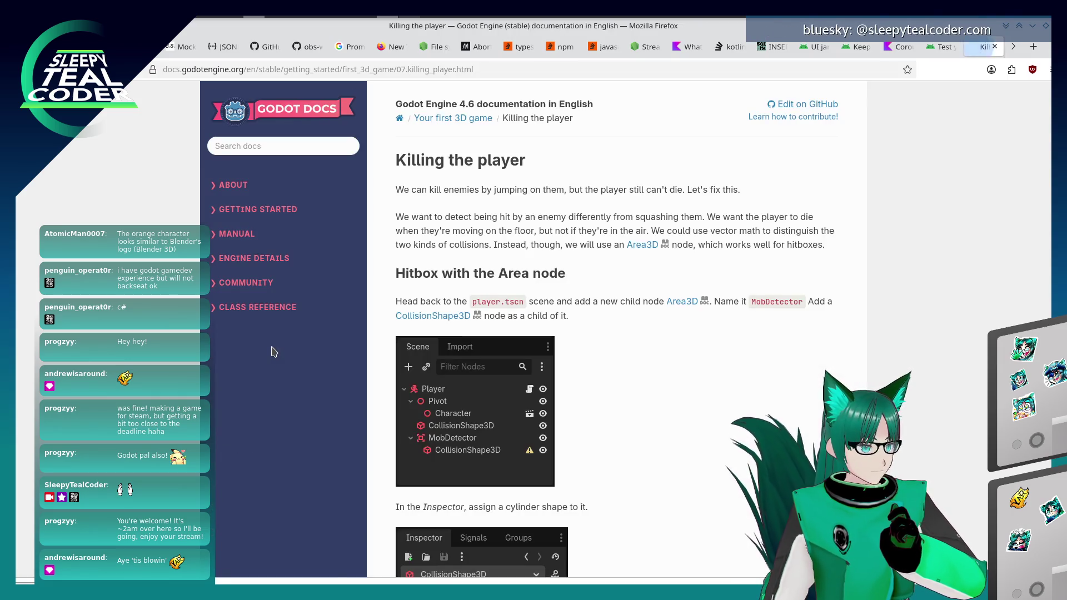
Read the 'Hitbox with the Area node' section, then move on to the Code checkpoint with main.gd.
{"action": "left_click", "coordinate": [267, 344]}
{"action": "scroll", "coordinate": [592, 432], "scroll_direction": "down", "scroll_amount": 20}
{"action": "scroll", "coordinate": [590, 427], "scroll_direction": "down", "scroll_amount": 20}
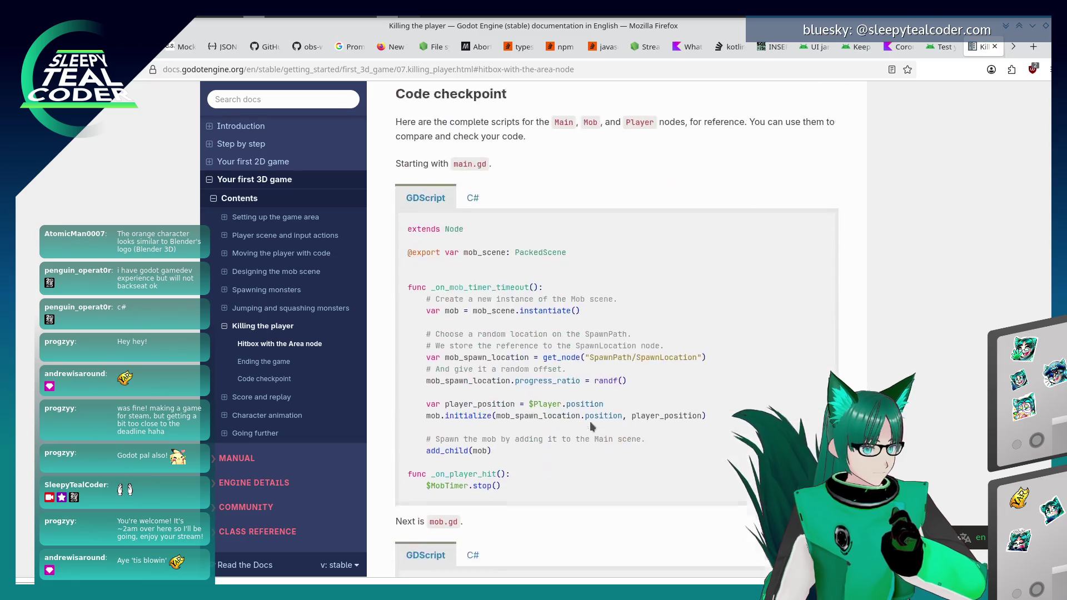
{"action": "scroll", "coordinate": [591, 426], "scroll_direction": "down", "scroll_amount": 5}
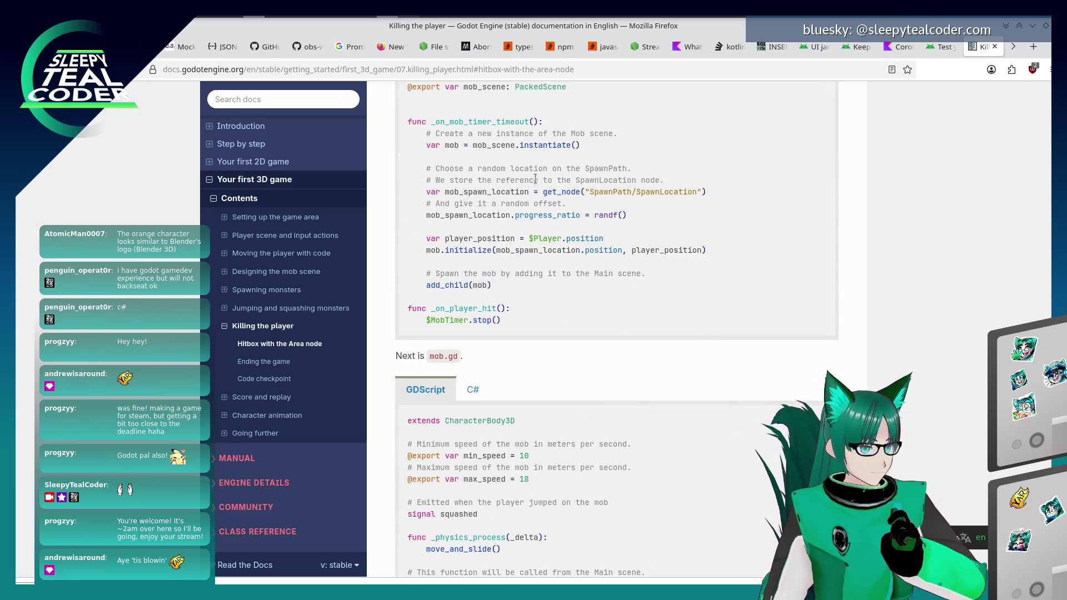
{"action": "scroll", "coordinate": [544, 318], "scroll_direction": "up", "scroll_amount": 2}
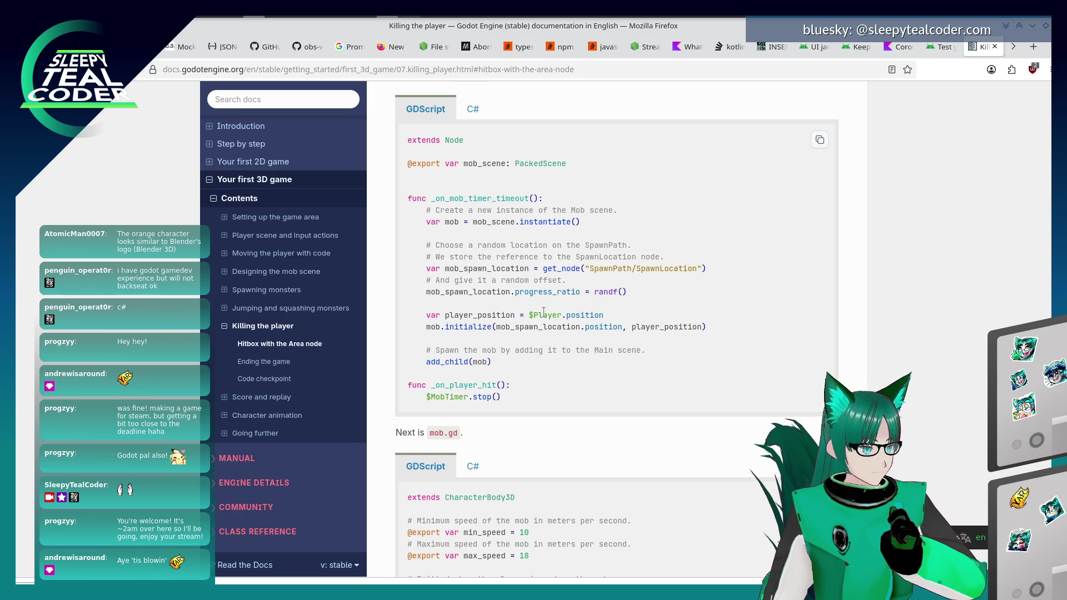
{"action": "left_click", "coordinate": [265, 379]}
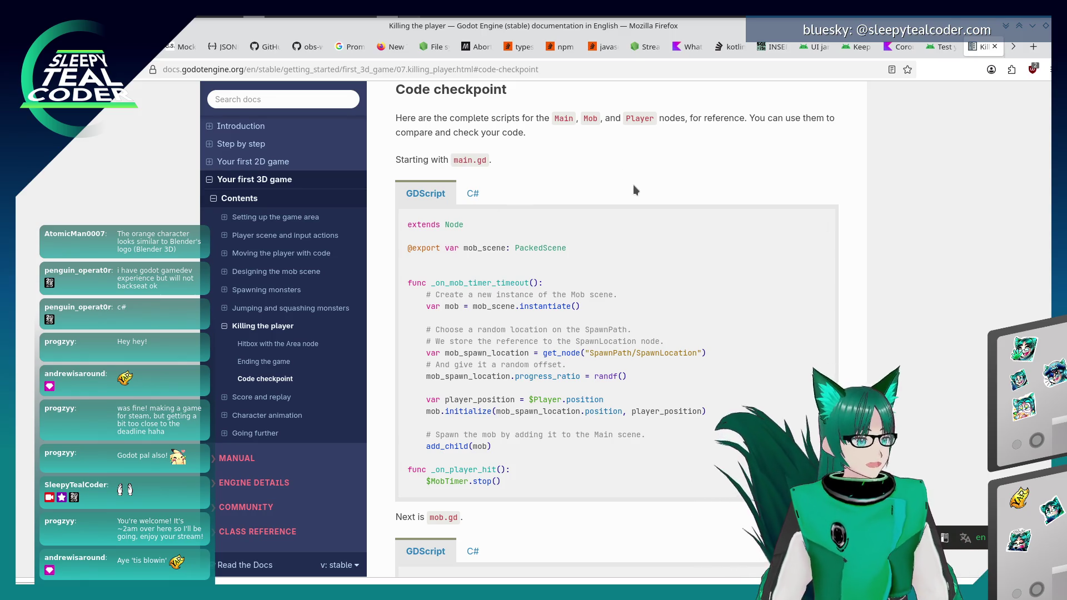
Open main.gd, then tile the script editor on the left and the docs on the right.
{"action": "key", "text": "alt+Tab"}
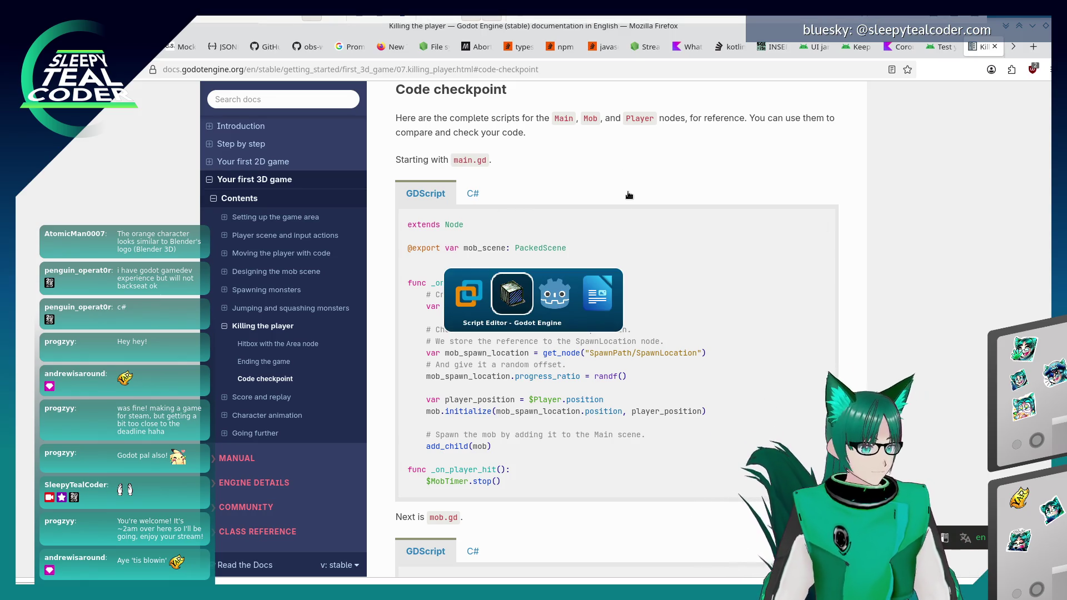
{"action": "key", "text": "alt+shift+Tab"}
{"action": "key", "text": "alt+Tab"}
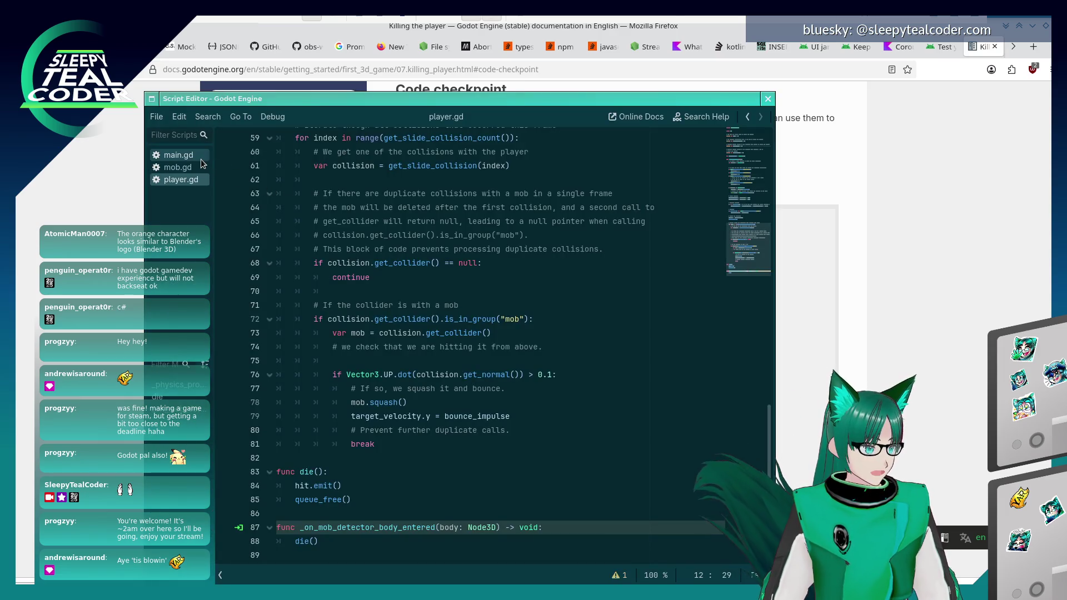
{"action": "left_click", "coordinate": [202, 160]}
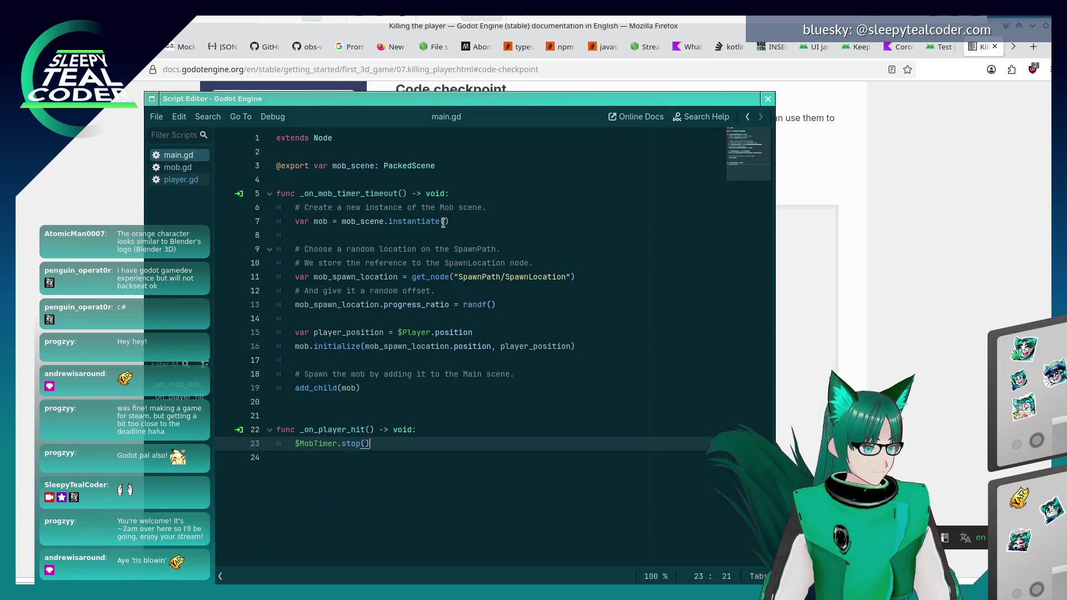
{"action": "left_click_drag", "start_coordinate": [411, 105], "coordinate": [893, 83]}
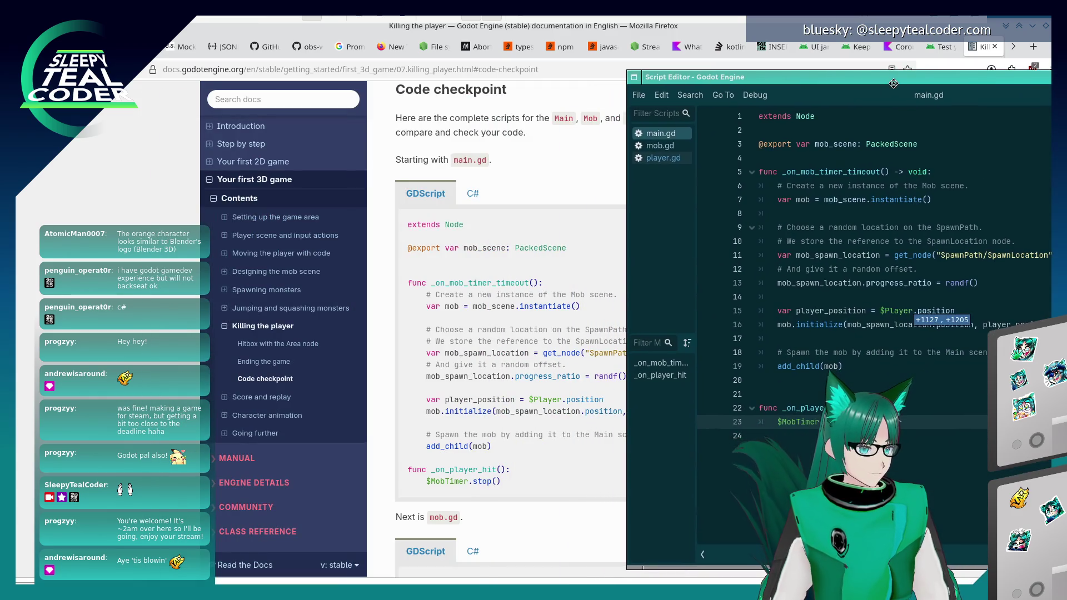
{"action": "left_click", "coordinate": [575, 179]}
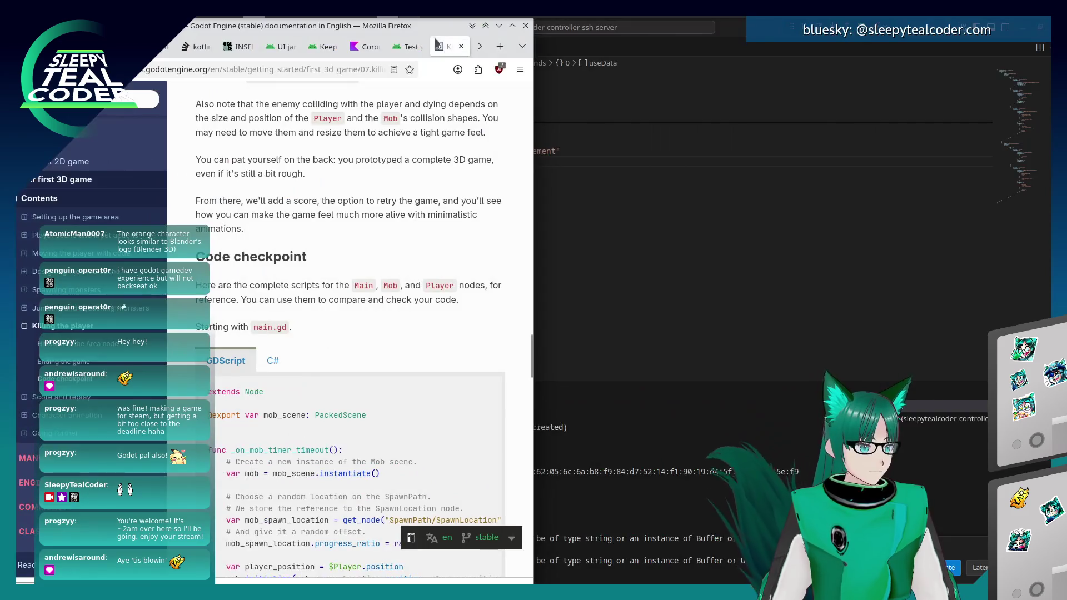
{"action": "mouse_move", "coordinate": [691, 54]}
{"action": "left_mouse_down"}
{"action": "mouse_move", "coordinate": [572, 108]}
{"action": "mouse_move", "coordinate": [1050, 127]}
{"action": "mouse_move", "coordinate": [802, 137]}
{"action": "mouse_move", "coordinate": [1051, 23]}
{"action": "left_mouse_up"}
{"action": "mouse_move", "coordinate": [834, 26]}
{"action": "left_mouse_down"}
{"action": "mouse_move", "coordinate": [896, 216]}
{"action": "mouse_move", "coordinate": [923, 247]}
{"action": "mouse_move", "coordinate": [830, 254]}
{"action": "left_mouse_up"}
{"action": "key", "text": "alt+Tab"}
{"action": "key", "text": "alt+Tab"}
{"action": "key", "text": "alt+Tab"}
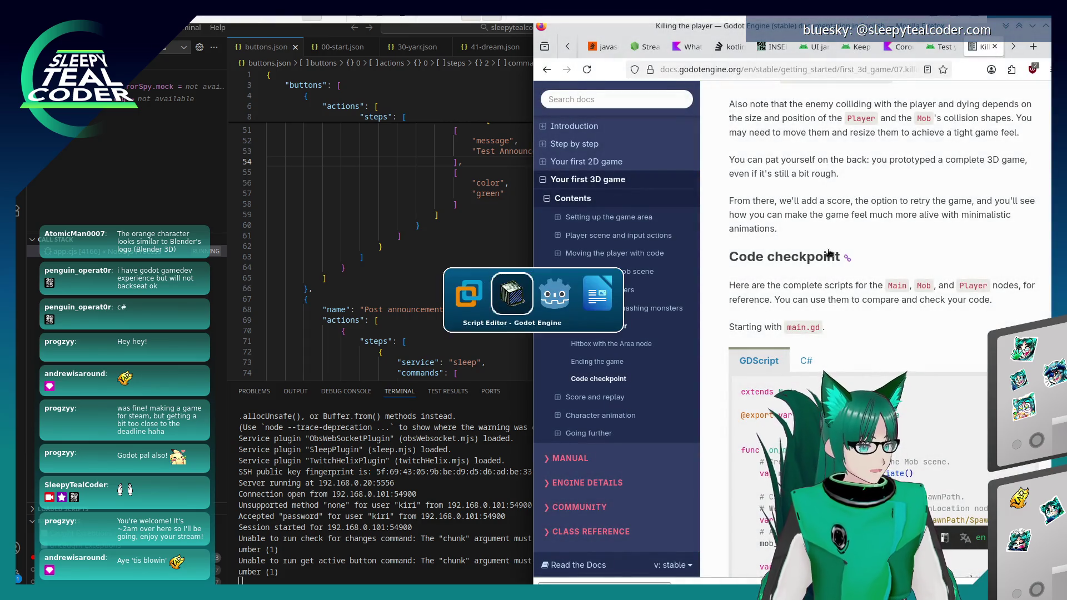
{"action": "left_click_drag", "start_coordinate": [816, 88], "coordinate": [224, 67]}
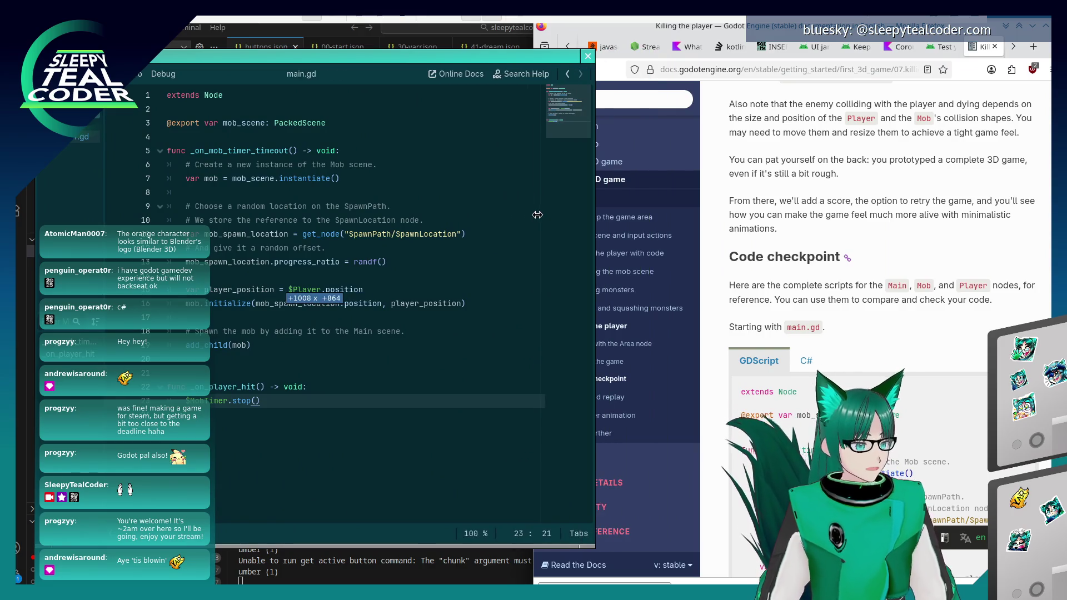
Read the code checkpoint in the docs and compare it with main.gd.
{"action": "left_click", "coordinate": [855, 351]}
{"action": "scroll", "coordinate": [855, 352], "scroll_direction": "down", "scroll_amount": 2}
{"action": "scroll", "coordinate": [855, 351], "scroll_direction": "down", "scroll_amount": 4}
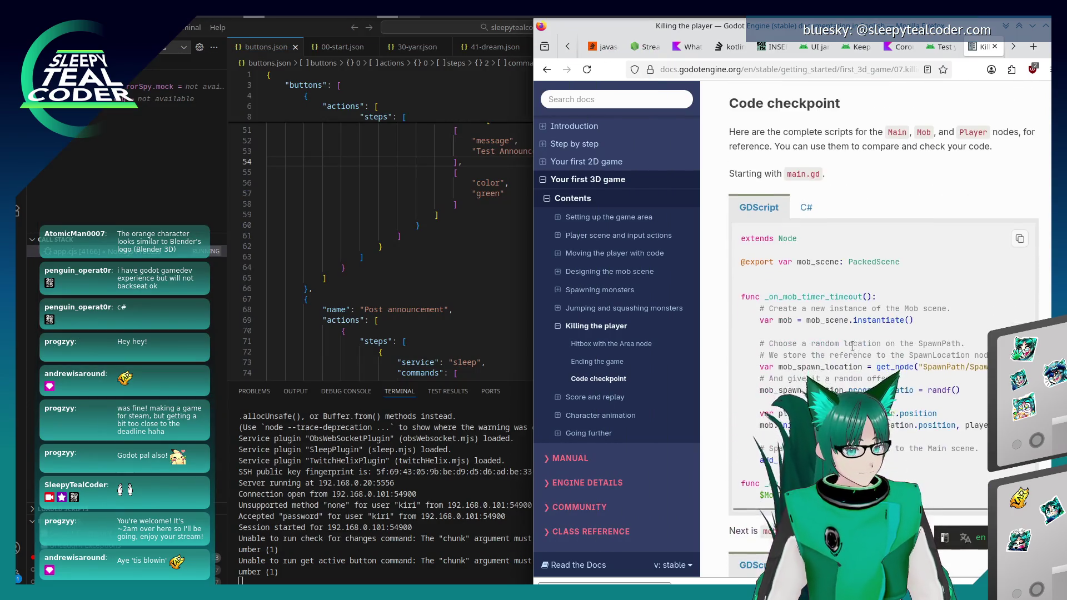
{"action": "key", "text": "alt+Tab"}
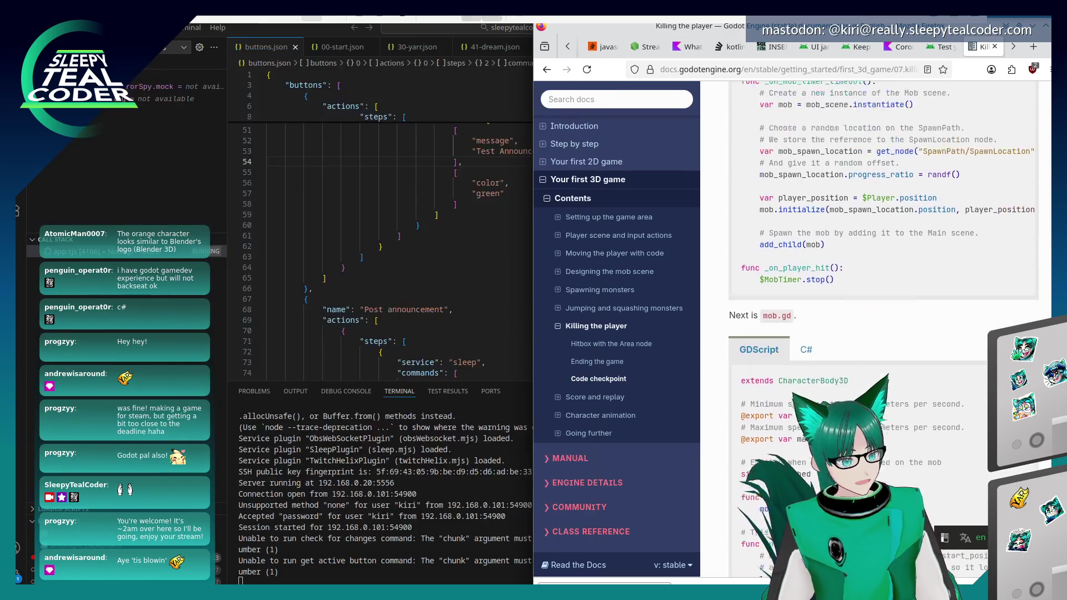
{"action": "scroll", "coordinate": [884, 278], "scroll_direction": "down", "scroll_amount": 10}
{"action": "key", "text": "alt+Tab"}
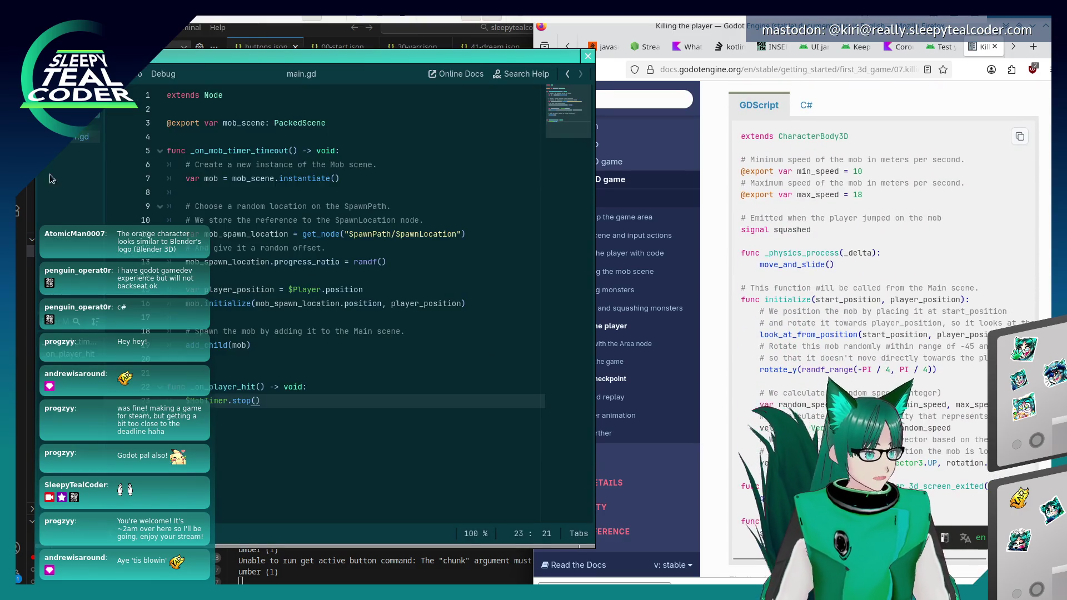
Check mob.gd, from its max_speed line down, against the docs, then open player.gd.
{"action": "key", "text": "alt+Left"}
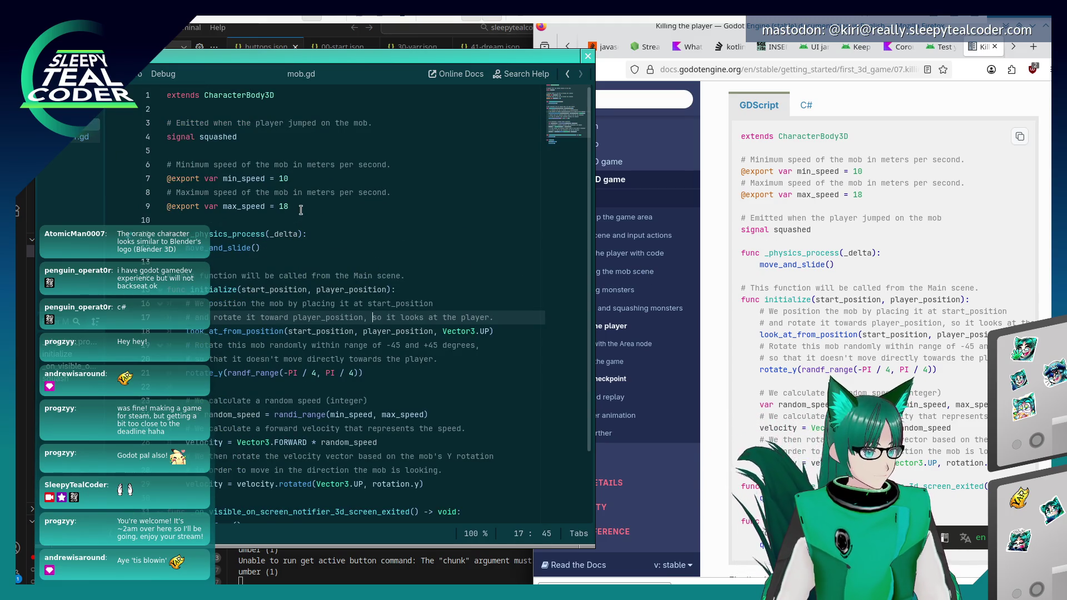
{"action": "left_click", "coordinate": [324, 206]}
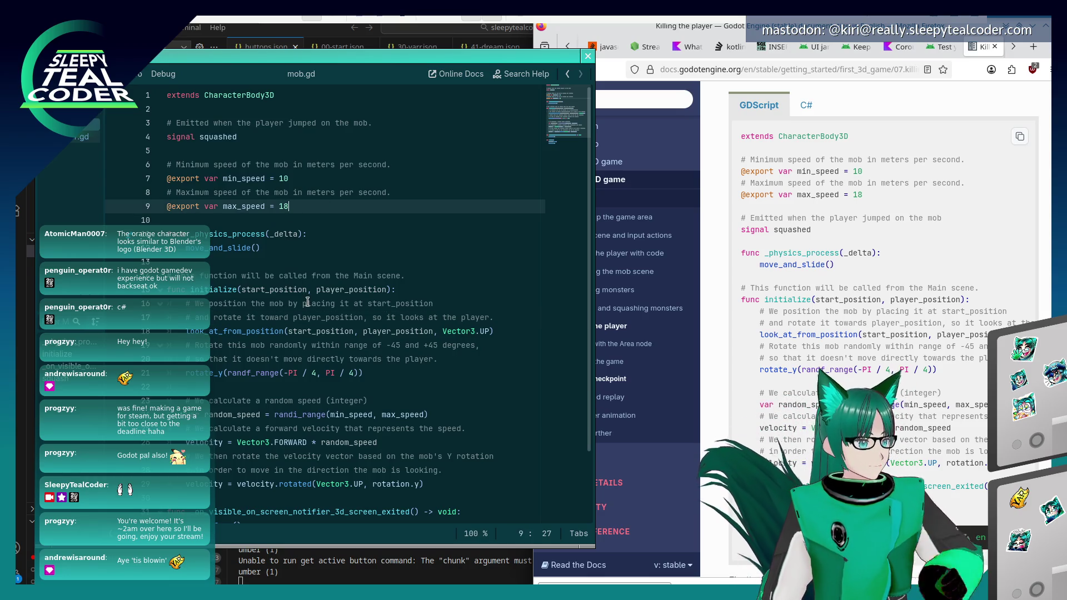
{"action": "scroll", "coordinate": [313, 286], "scroll_direction": "down", "scroll_amount": 3}
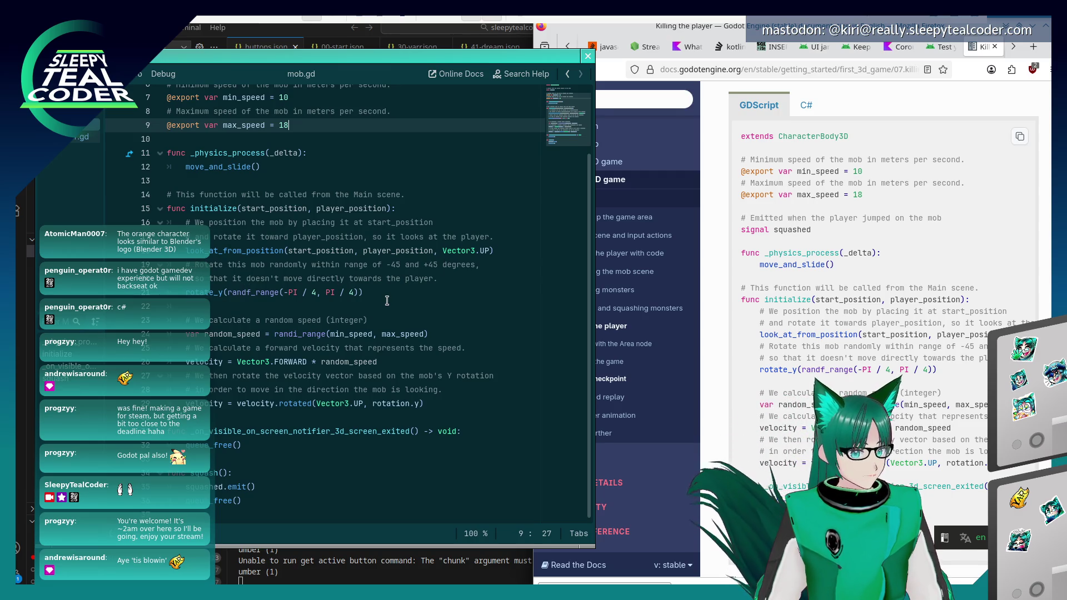
{"action": "left_click", "coordinate": [760, 346]}
{"action": "scroll", "coordinate": [760, 349], "scroll_direction": "down", "scroll_amount": 1}
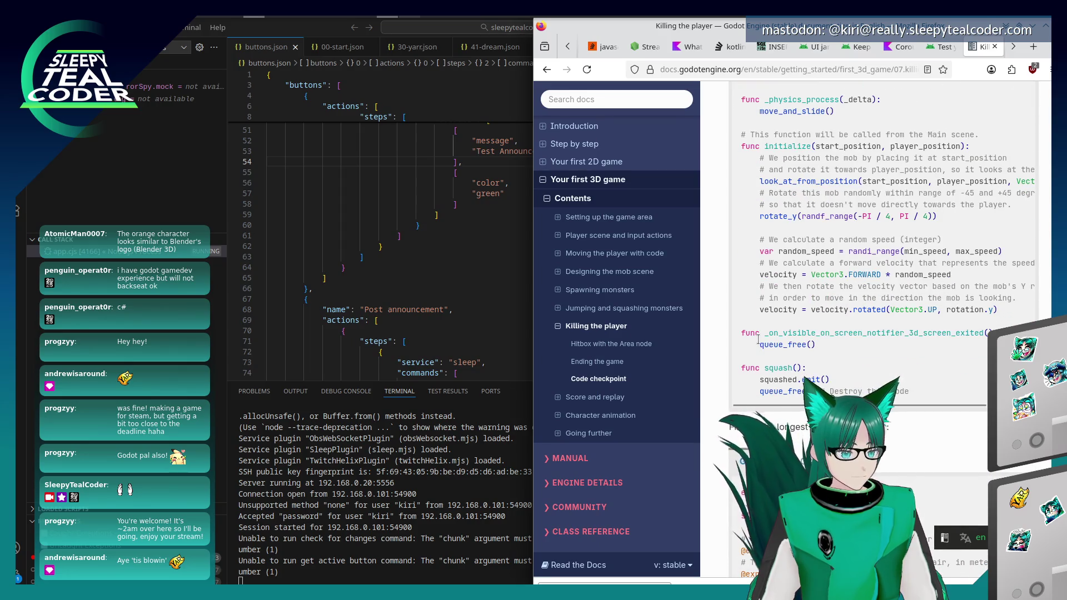
{"action": "key", "text": "alt+Tab"}
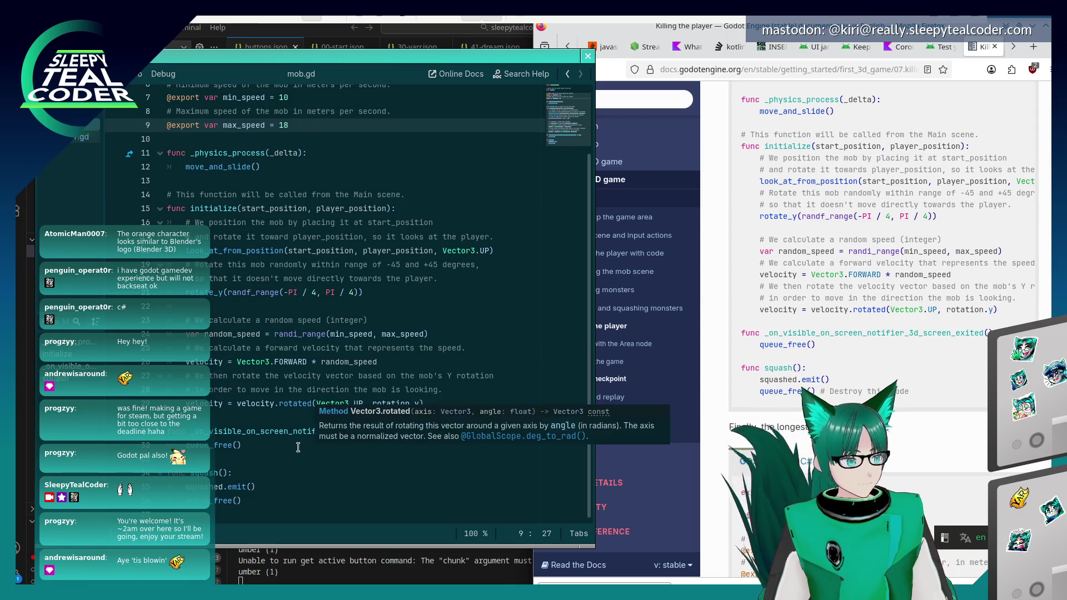
{"action": "scroll", "coordinate": [808, 368], "scroll_direction": "down", "scroll_amount": 5}
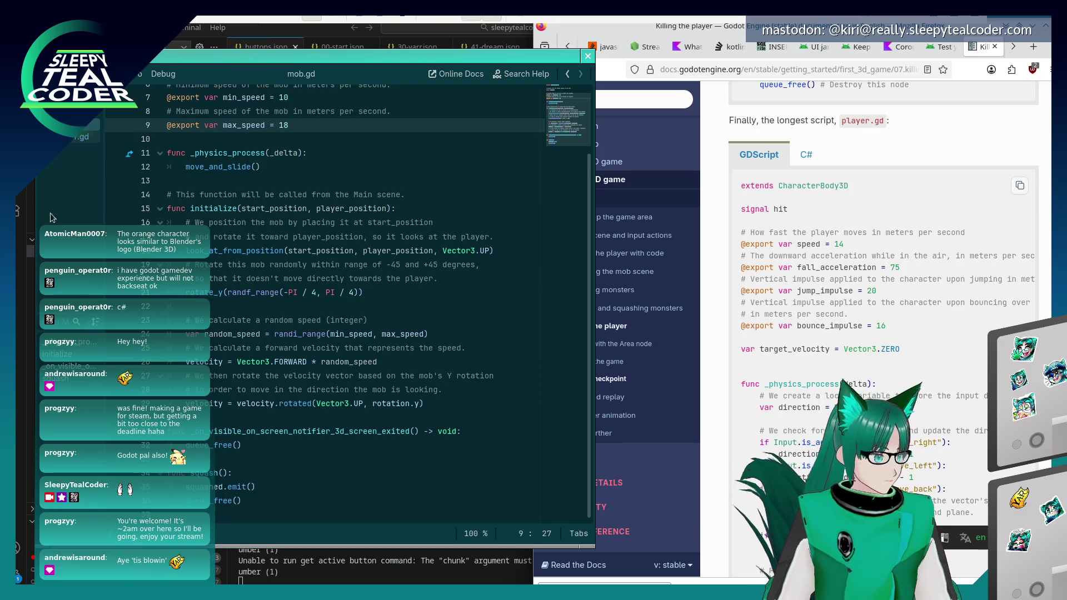
{"action": "left_click", "coordinate": [82, 137]}
Bring up the docs' player.gd checkpoint code alongside the Godot script editor.
{"action": "scroll", "coordinate": [328, 299], "scroll_direction": "up", "scroll_amount": 3}
{"action": "scroll", "coordinate": [329, 299], "scroll_direction": "up", "scroll_amount": 15}
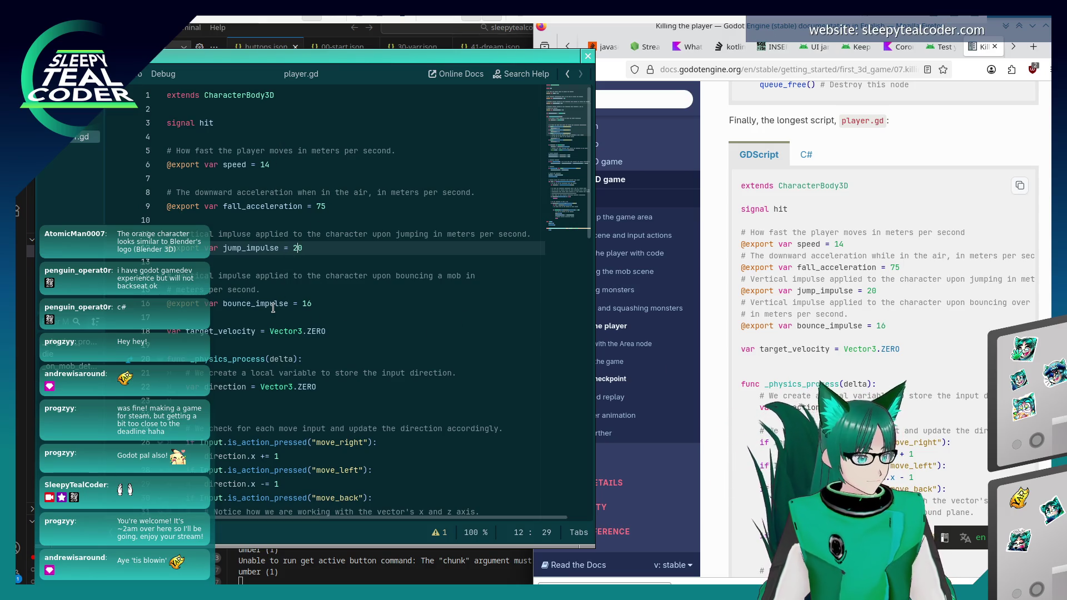
{"action": "left_click", "coordinate": [854, 366]}
{"action": "scroll", "coordinate": [859, 362], "scroll_direction": "down", "scroll_amount": 5}
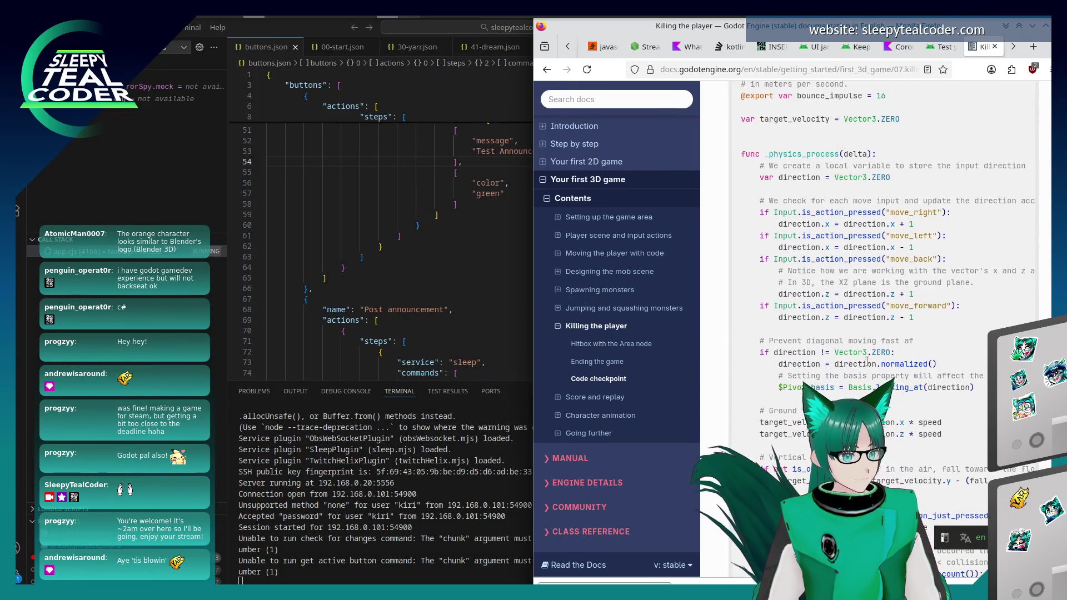
{"action": "key", "text": "alt+Tab"}
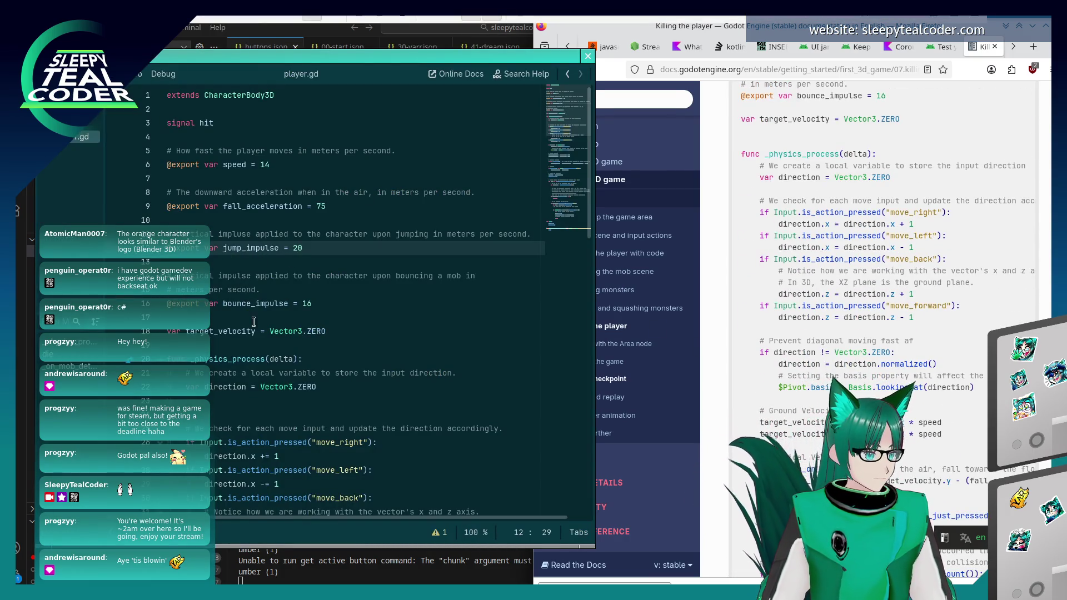
Scroll through player.gd's movement and jumping code and check it against the docs version.
{"action": "scroll", "coordinate": [253, 321], "scroll_direction": "down", "scroll_amount": 5}
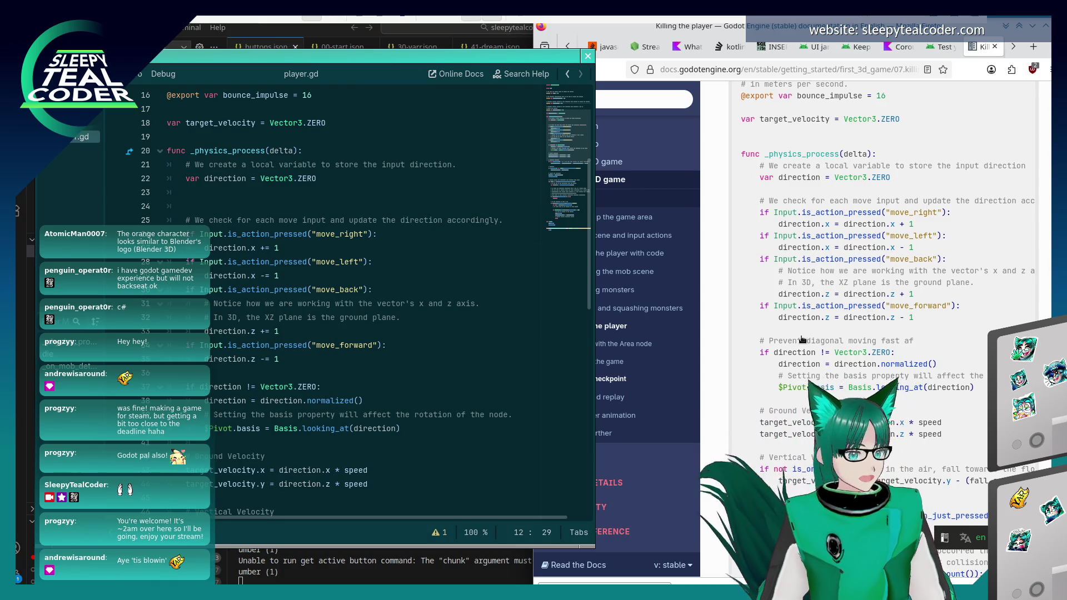
{"action": "scroll", "coordinate": [261, 323], "scroll_direction": "down", "scroll_amount": 2}
{"action": "scroll", "coordinate": [262, 324], "scroll_direction": "down", "scroll_amount": 3}
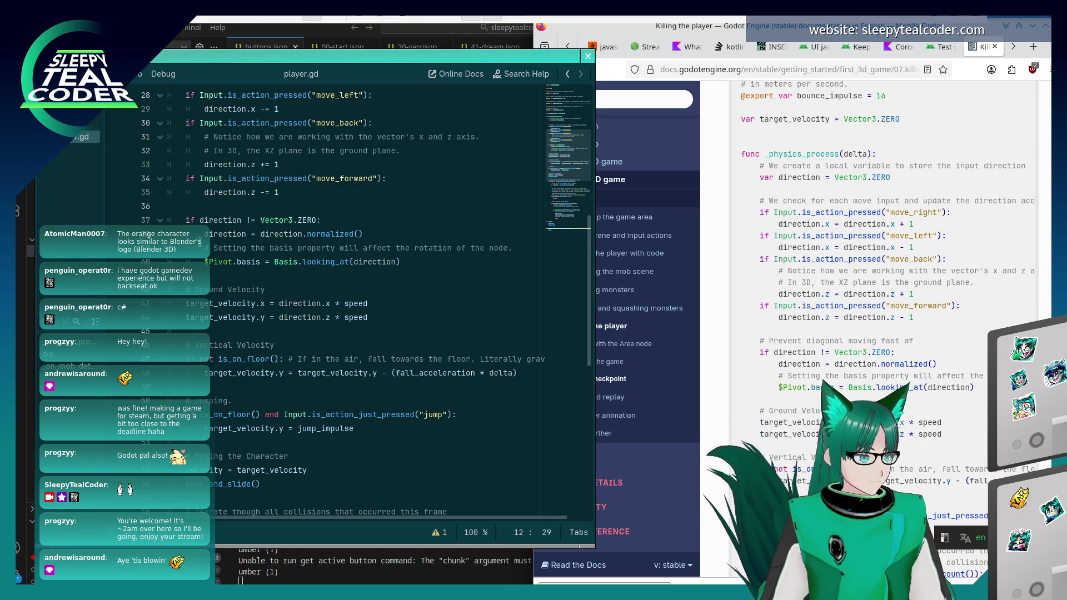
{"action": "scroll", "coordinate": [276, 197], "scroll_direction": "down", "scroll_amount": 3}
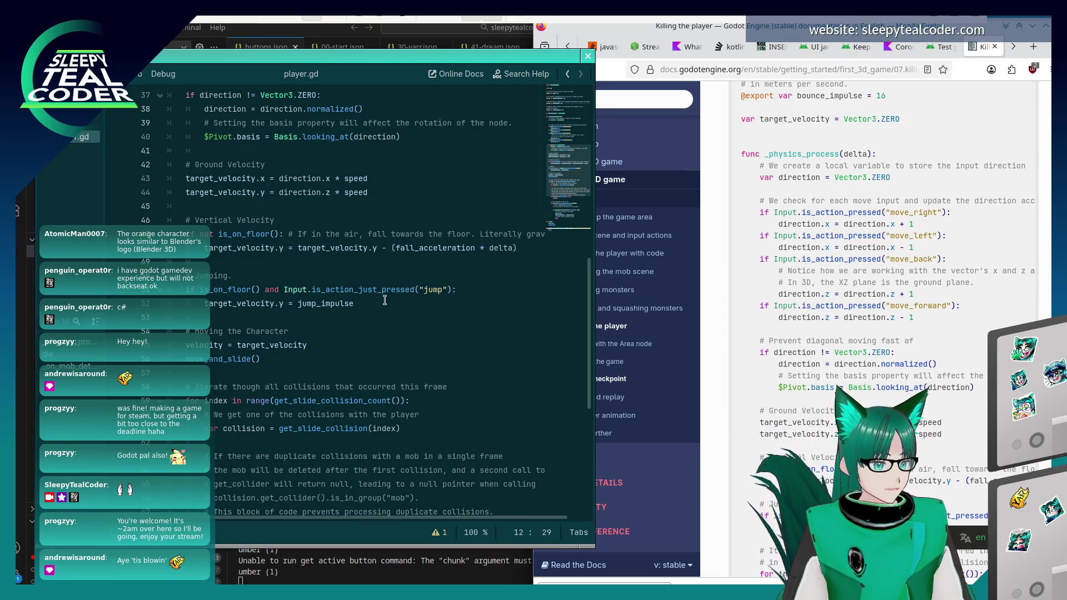
{"action": "scroll", "coordinate": [362, 298], "scroll_direction": "down", "scroll_amount": 1}
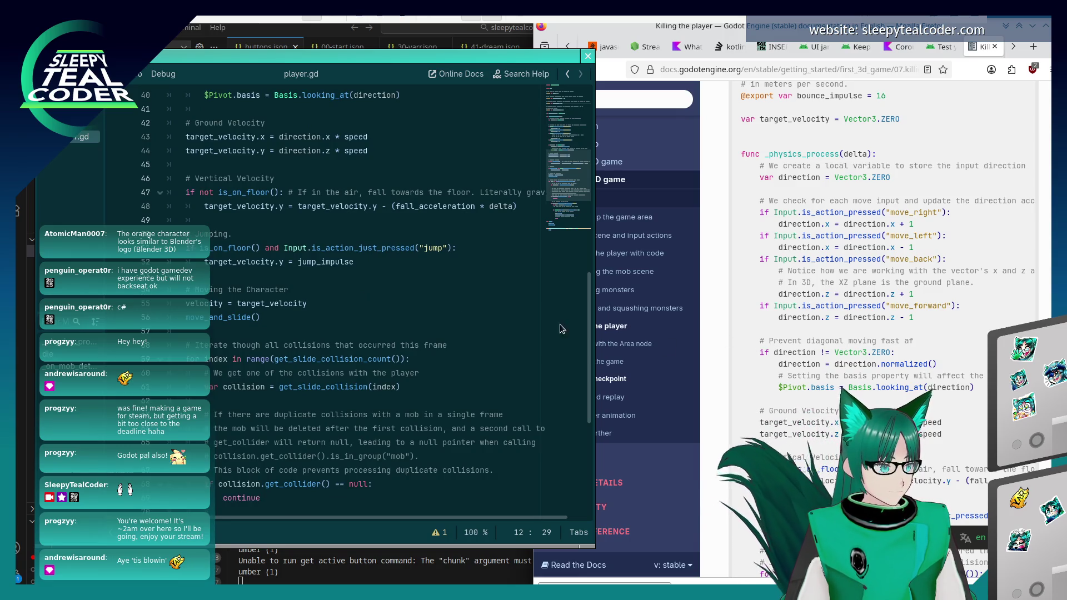
{"action": "scroll", "coordinate": [352, 282], "scroll_direction": "up", "scroll_amount": 4}
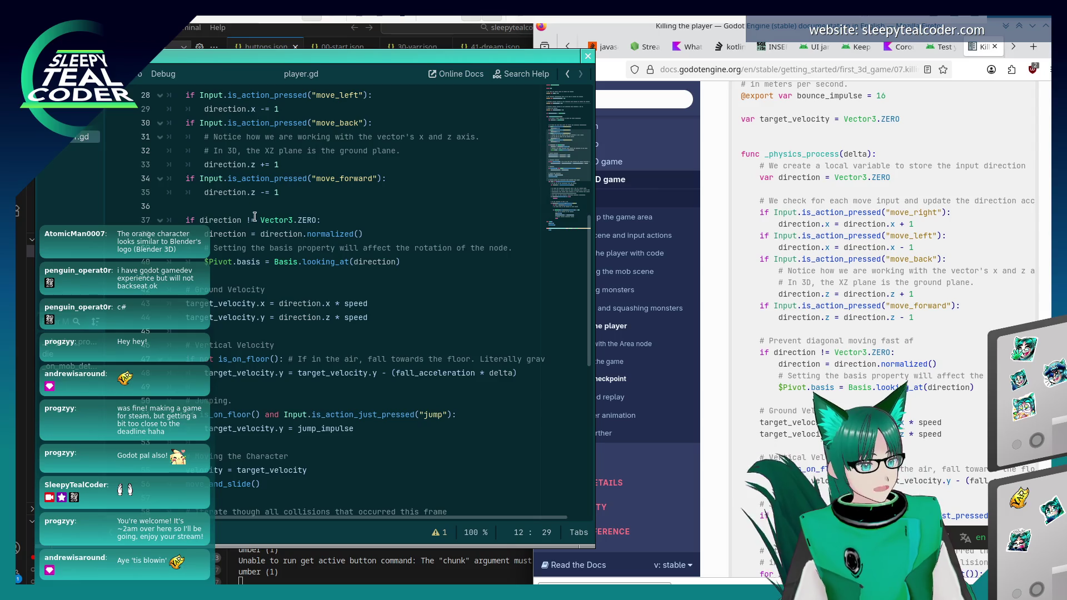
{"action": "scroll", "coordinate": [251, 278], "scroll_direction": "down", "scroll_amount": 2}
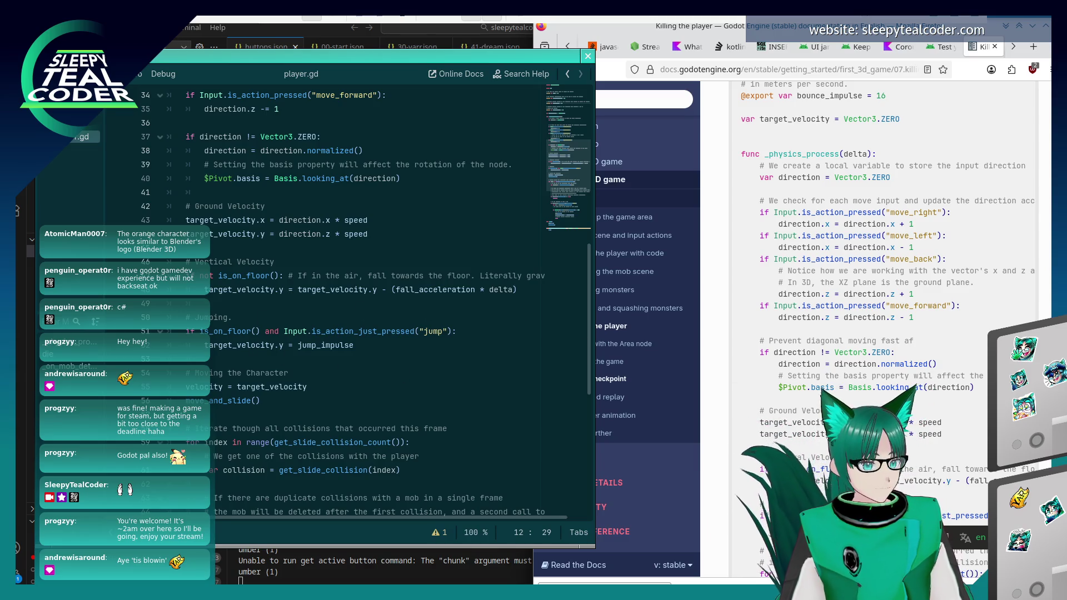
{"action": "scroll", "coordinate": [393, 312], "scroll_direction": "down", "scroll_amount": 2}
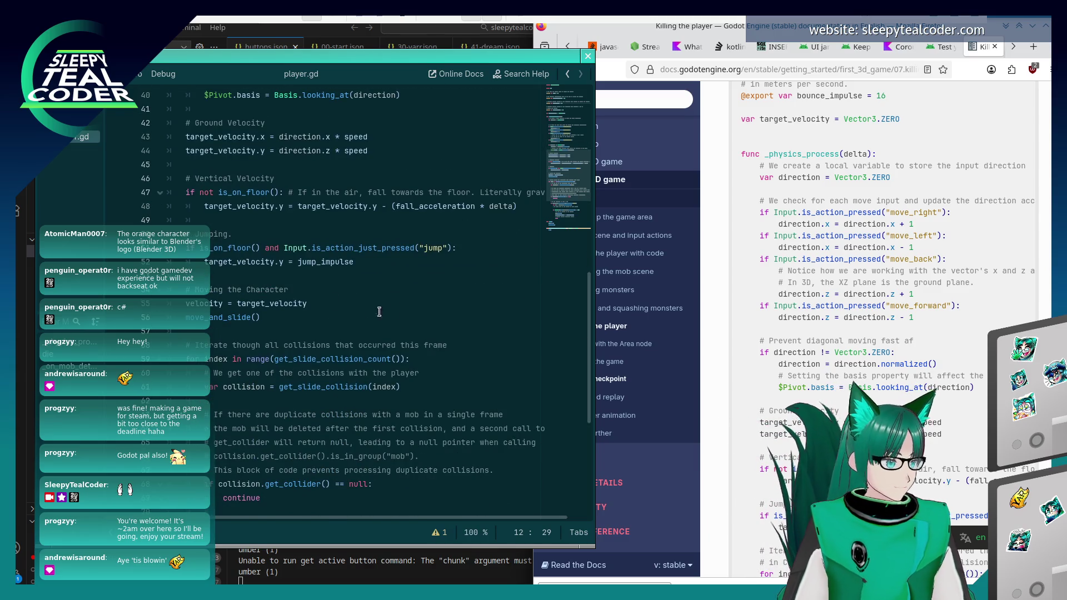
{"action": "left_click", "coordinate": [801, 385]}
Compare player.gd's collision, squash and die() code with the docs version.
{"action": "scroll", "coordinate": [800, 385], "scroll_direction": "down", "scroll_amount": 3}
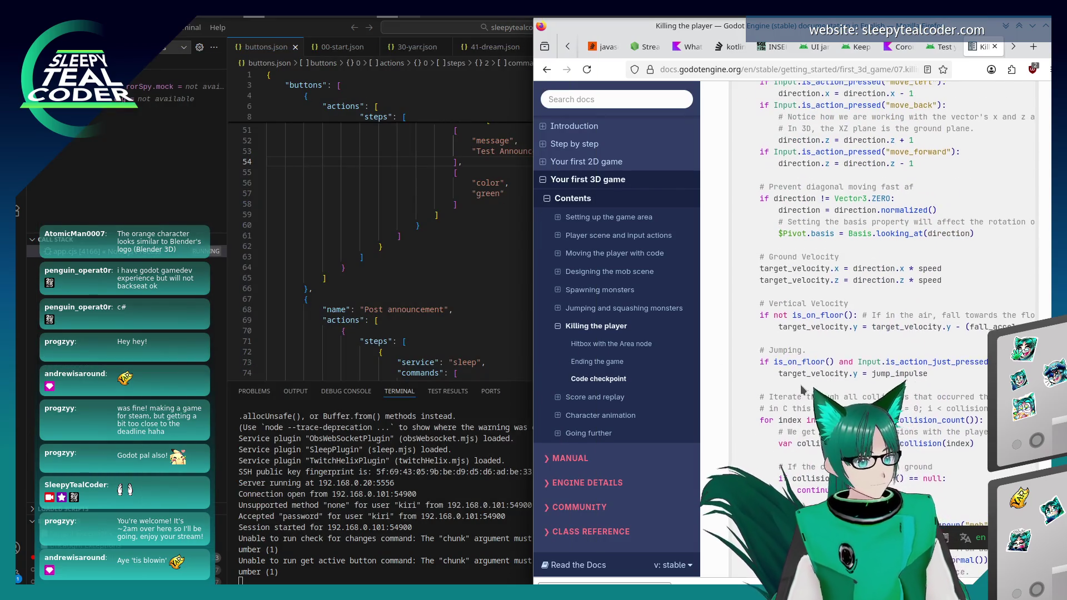
{"action": "key", "text": "alt+Tab"}
{"action": "scroll", "coordinate": [399, 319], "scroll_direction": "down", "scroll_amount": 2}
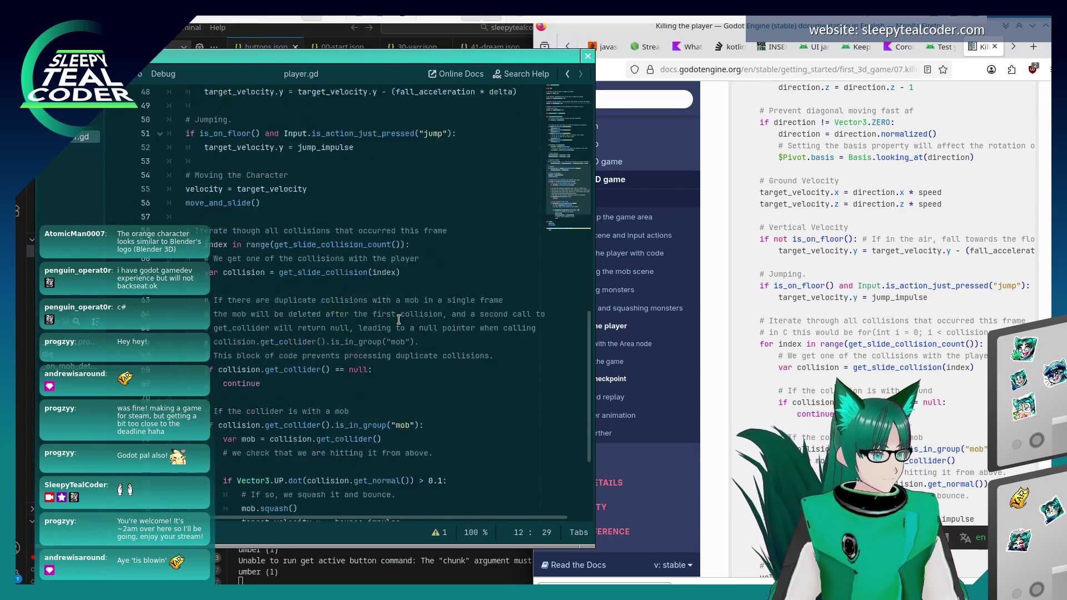
{"action": "scroll", "coordinate": [399, 320], "scroll_direction": "down", "scroll_amount": 2}
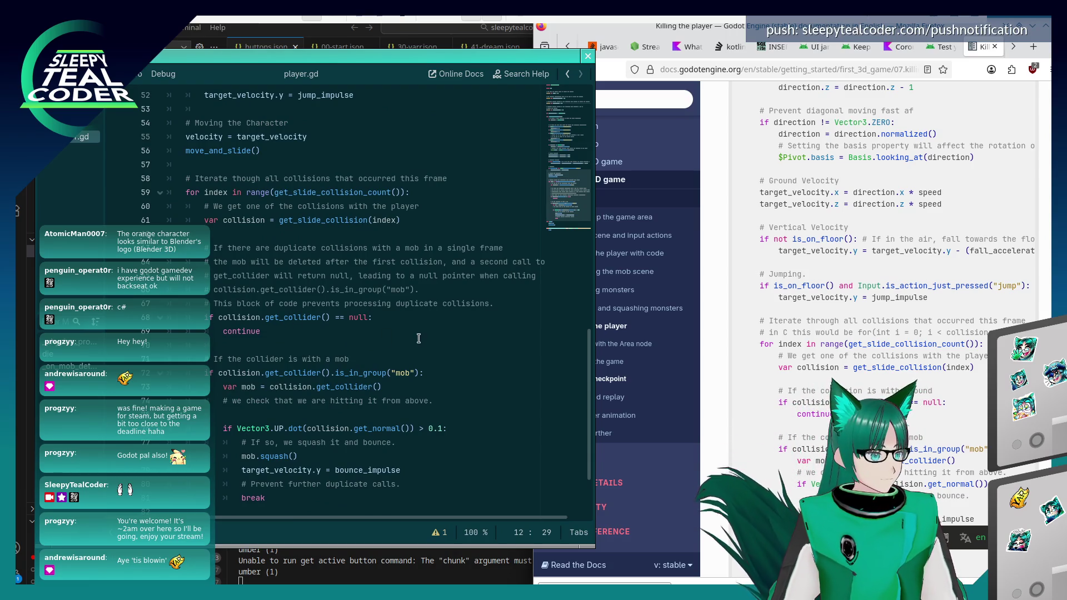
{"action": "scroll", "coordinate": [339, 373], "scroll_direction": "down", "scroll_amount": 2}
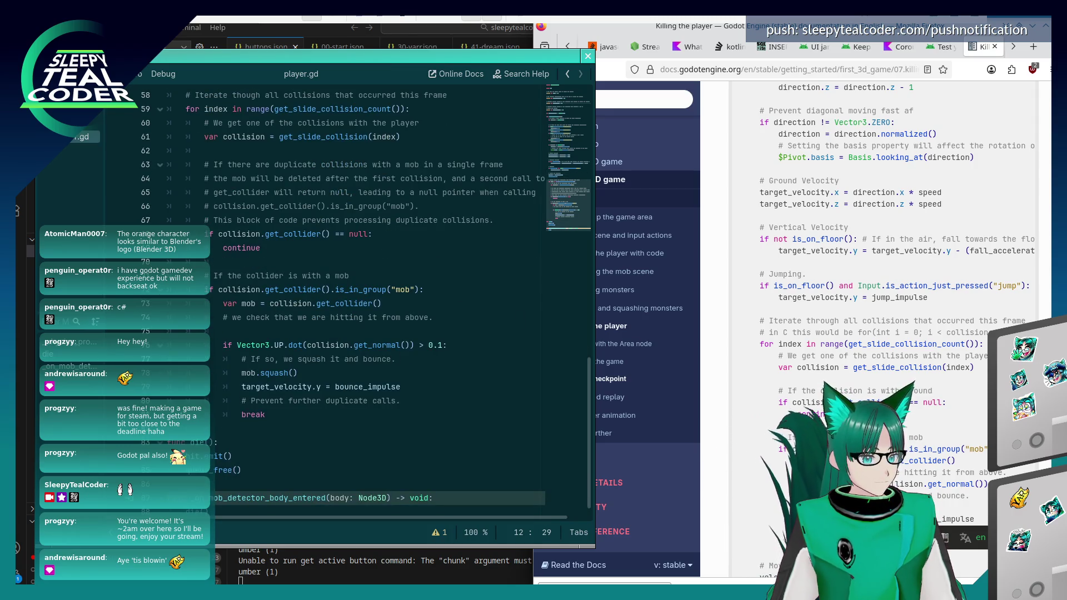
{"action": "scroll", "coordinate": [345, 289], "scroll_direction": "down", "scroll_amount": 1}
{"action": "left_click", "coordinate": [870, 394]}
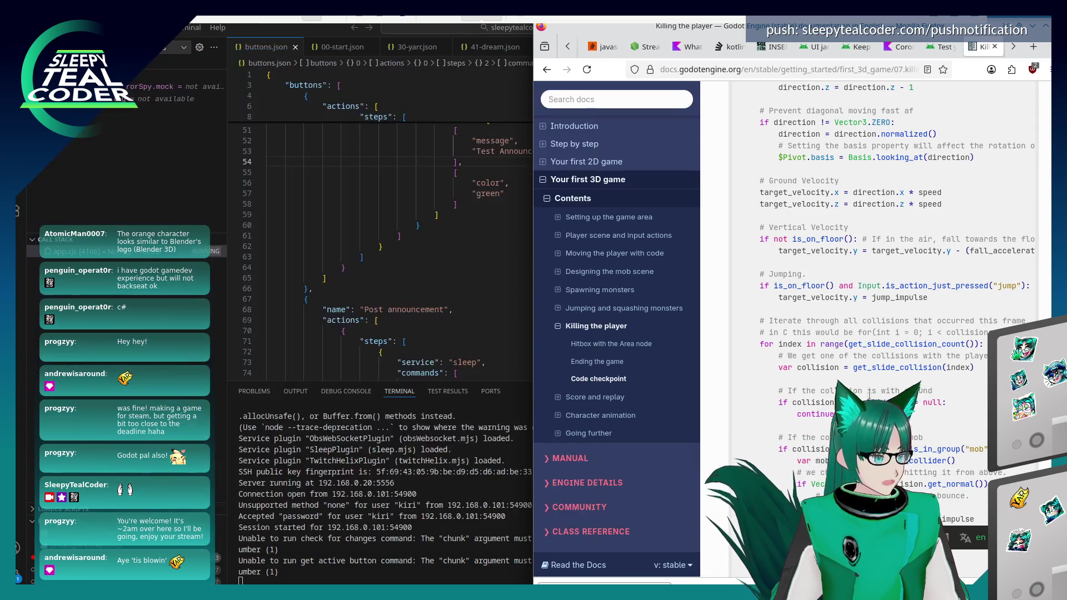
{"action": "scroll", "coordinate": [870, 393], "scroll_direction": "down", "scroll_amount": 5}
{"action": "key", "text": "alt+Tab"}
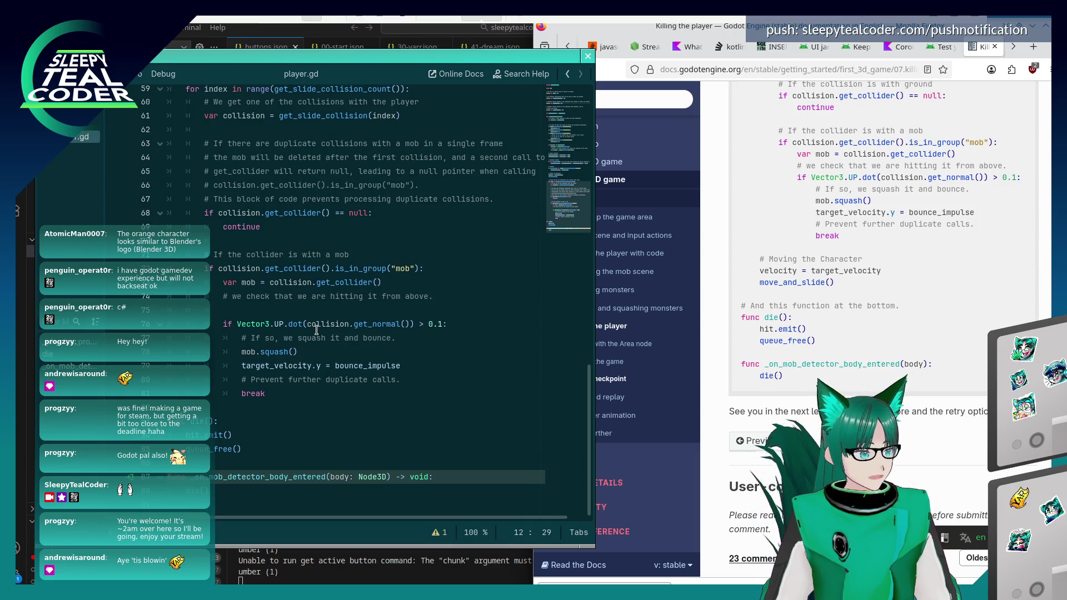
Move on to the next tutorial page, 'Score and replay'.
{"action": "scroll", "coordinate": [311, 332], "scroll_direction": "up", "scroll_amount": 15}
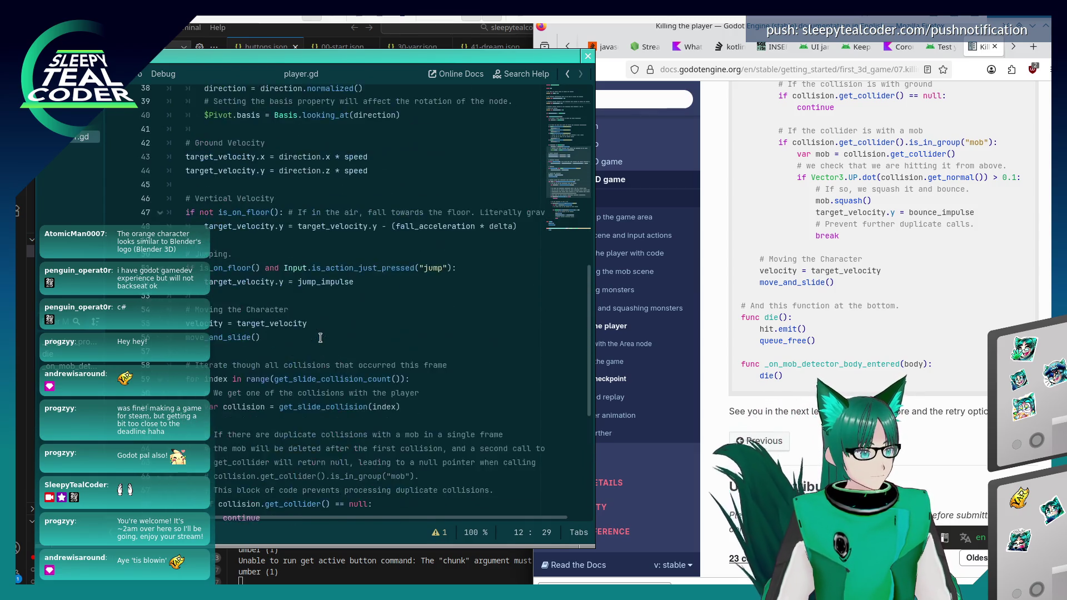
{"action": "scroll", "coordinate": [320, 340], "scroll_direction": "up", "scroll_amount": 3}
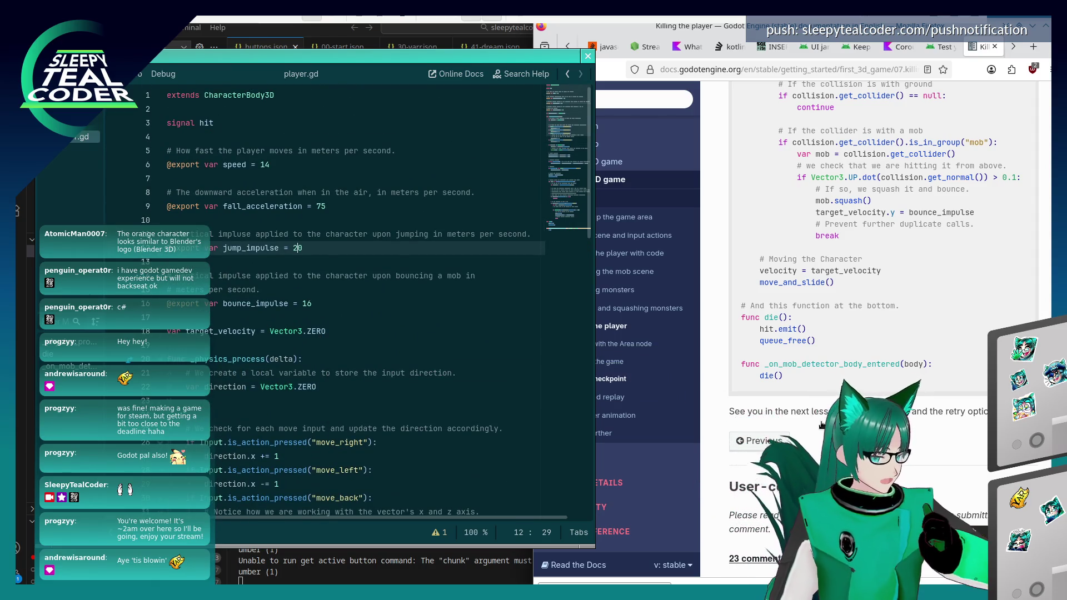
{"action": "left_click", "coordinate": [822, 424]}
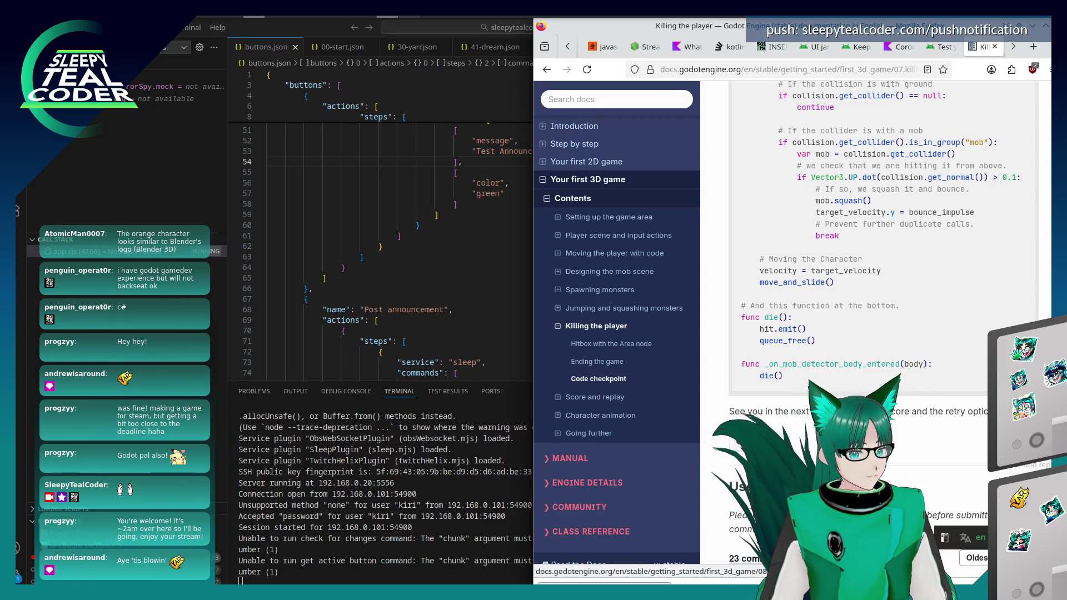
{"action": "left_click", "coordinate": [967, 440]}
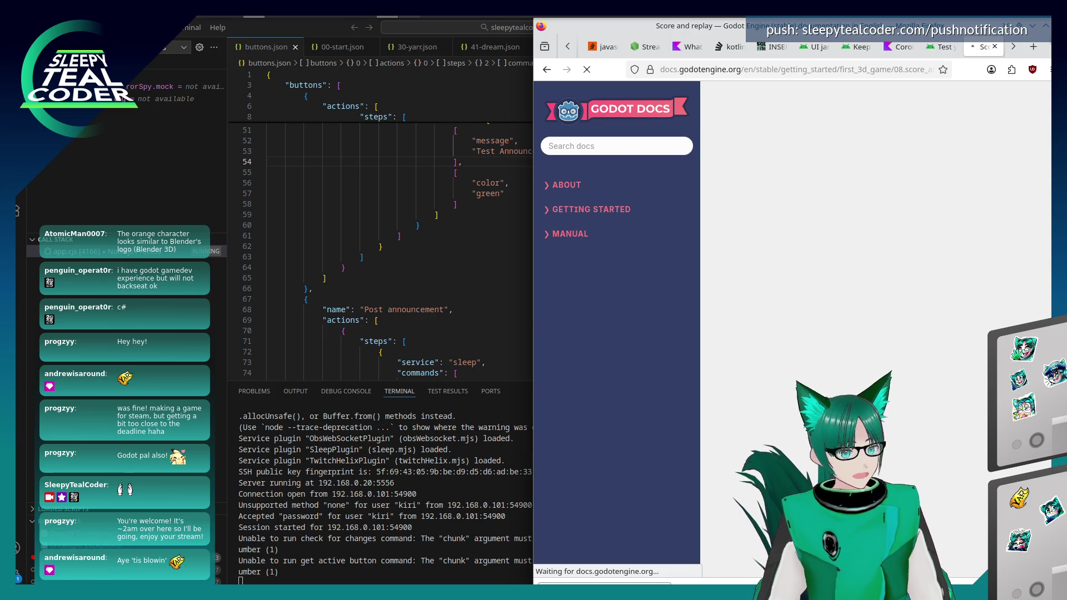
Maximize the 'Score and replay' page, read down to the Label instructions, then return to Godot.
{"action": "key", "text": "super+Up"}
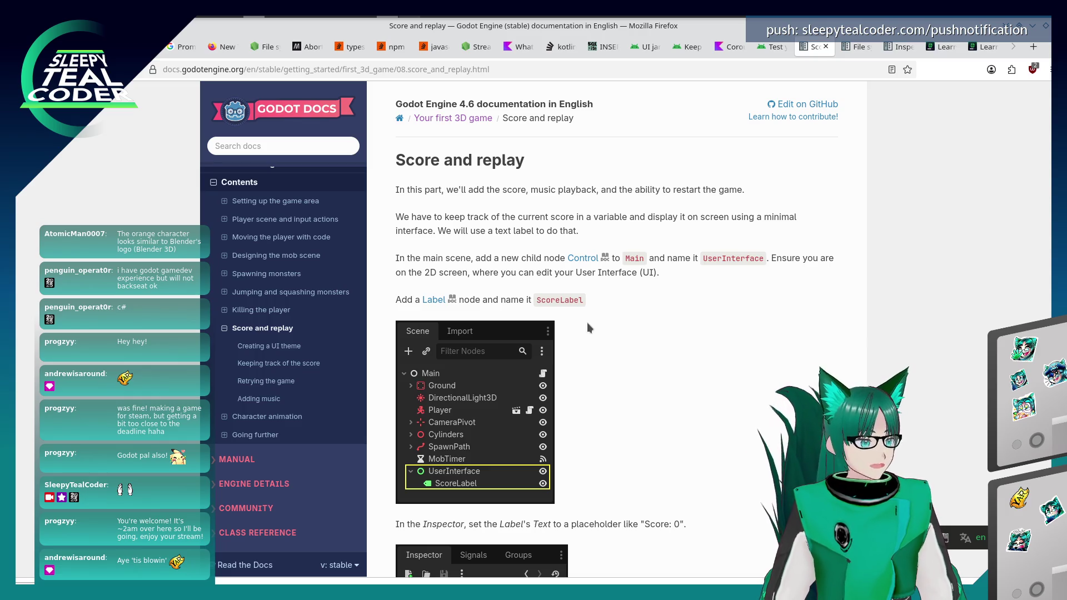
{"action": "scroll", "coordinate": [587, 324], "scroll_direction": "down", "scroll_amount": 2}
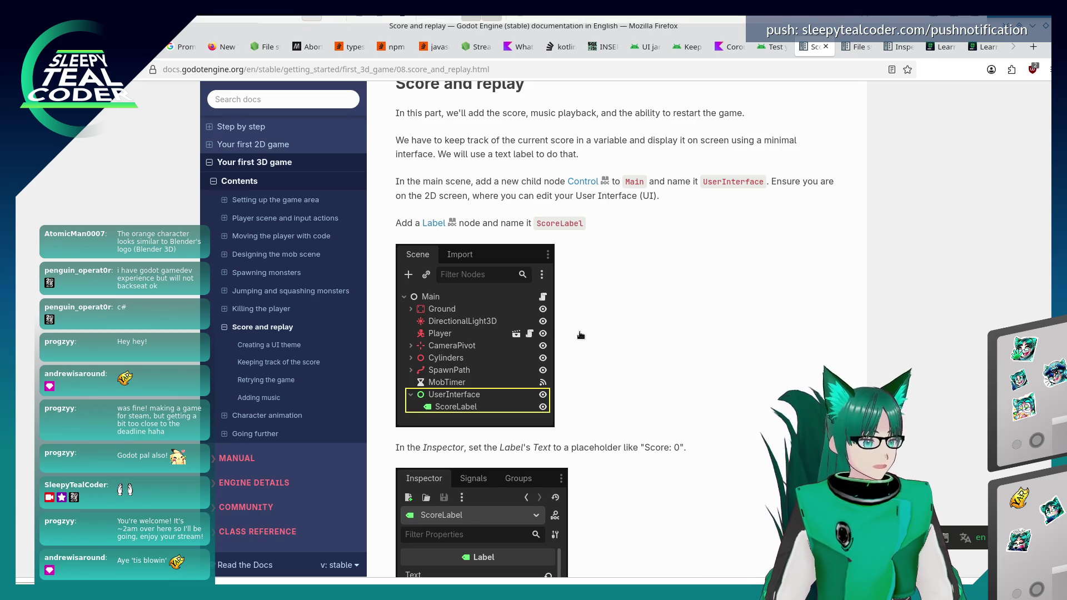
{"action": "key", "text": "alt+Tab"}
{"action": "key", "text": "Tab"}
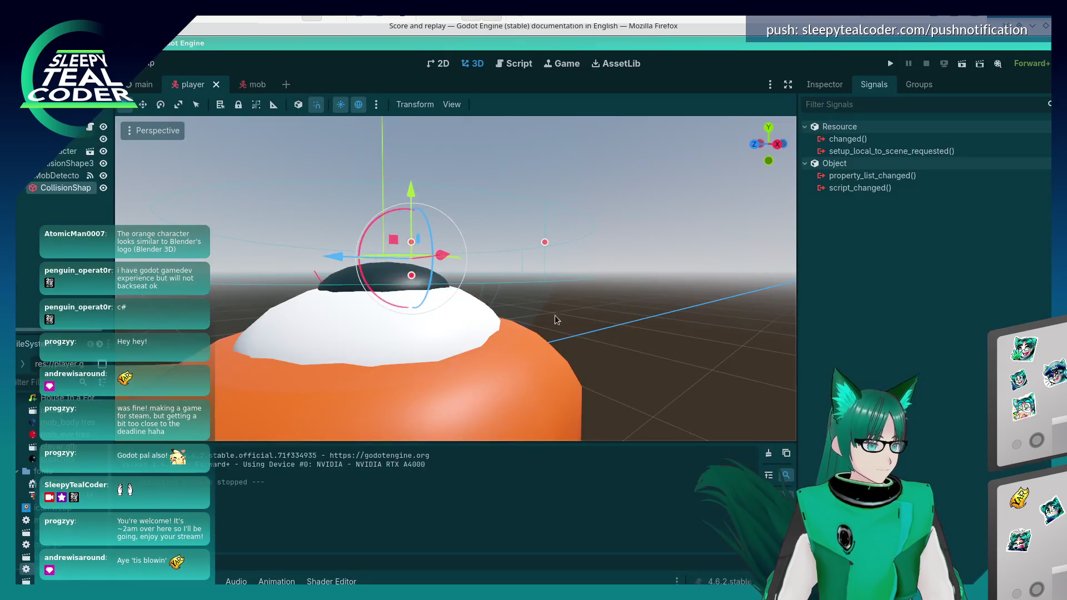
Open the main scene for editing.
{"action": "right_click", "coordinate": [37, 241]}
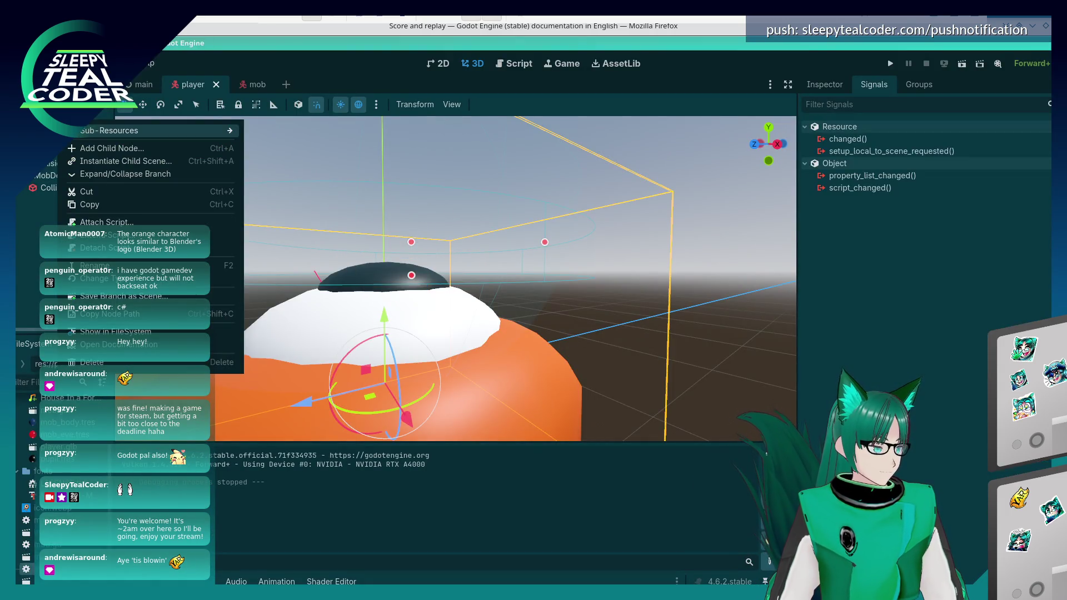
{"action": "key", "text": "Escape"}
{"action": "double_click", "coordinate": [26, 532]}
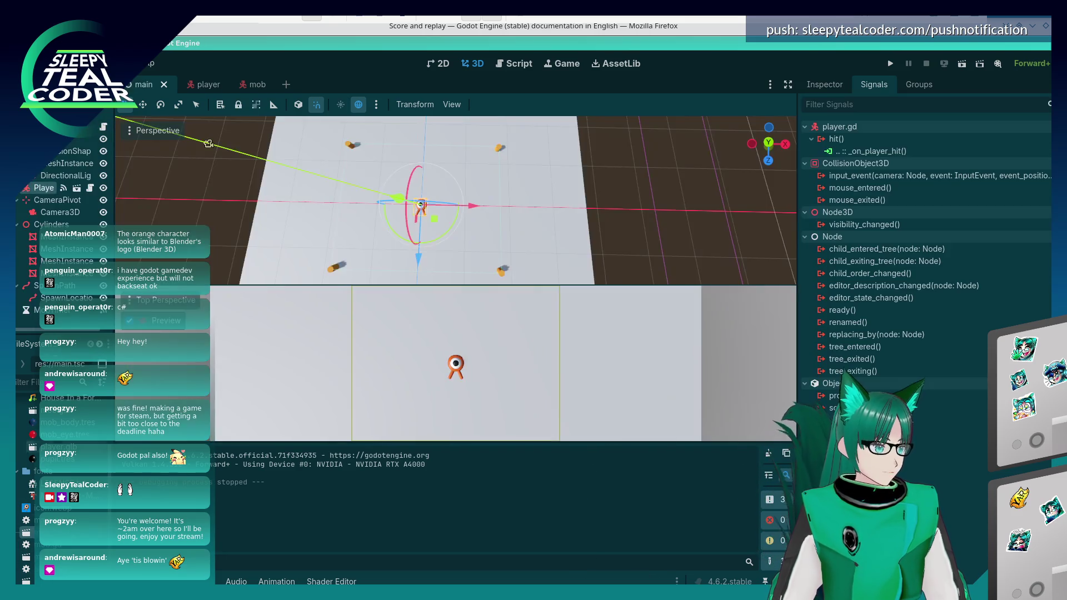
{"action": "key", "text": "alt+Tab"}
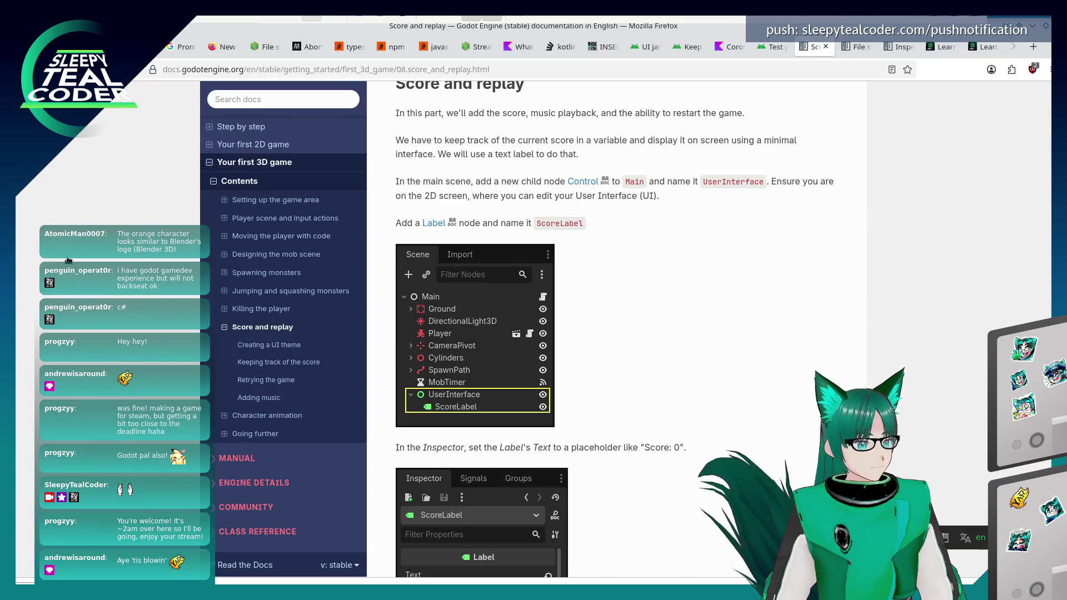
{"action": "key", "text": "alt+Tab"}
Add a Control node as a child of the Main node.
{"action": "right_click", "coordinate": [51, 150]}
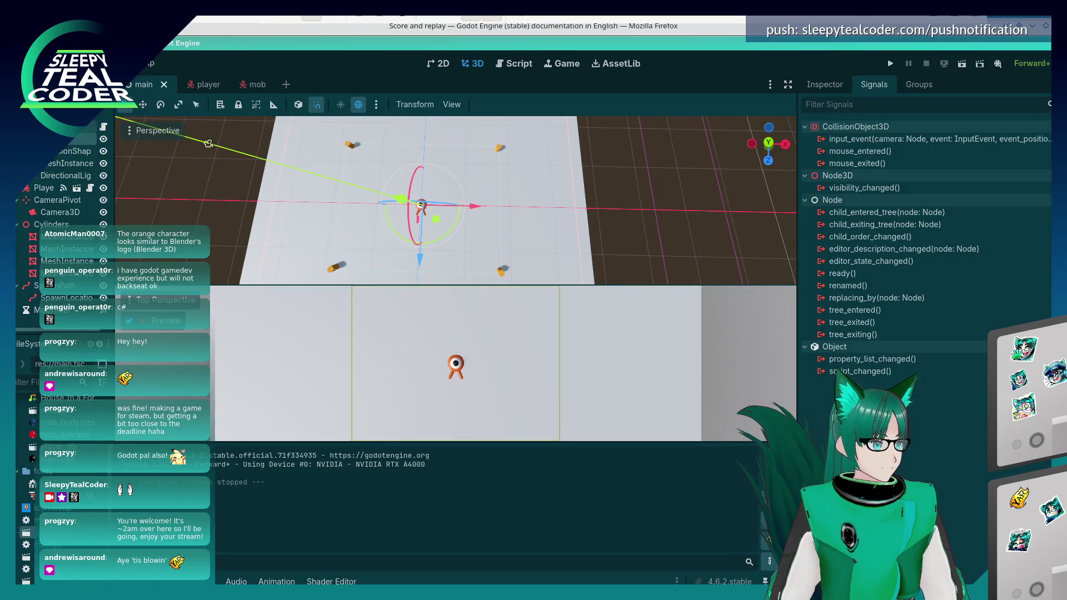
{"action": "left_click", "coordinate": [106, 159]}
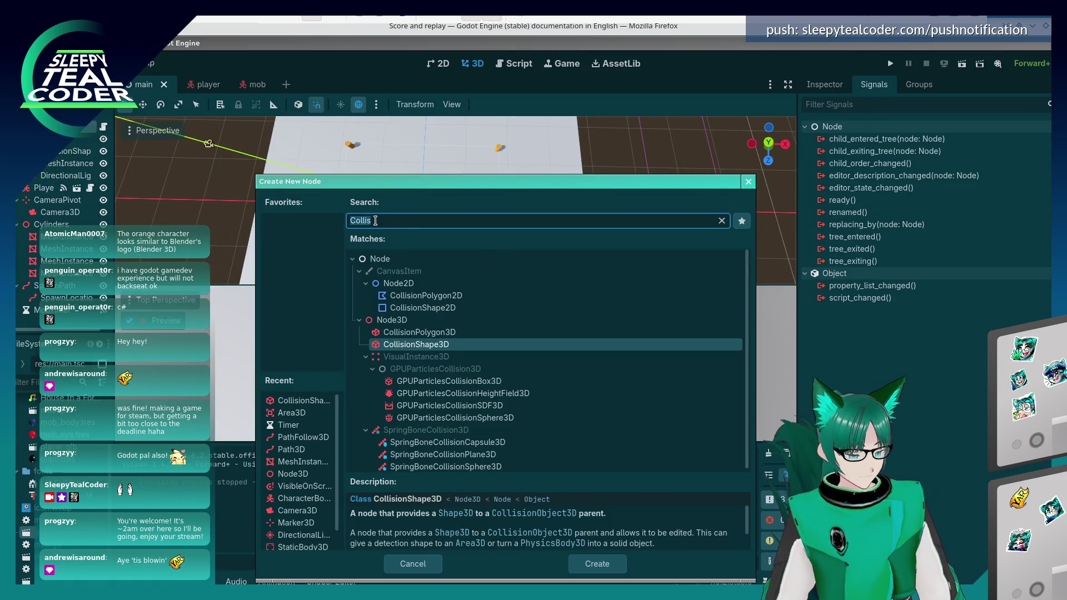
{"action": "type", "text": "trol"}
{"action": "key", "text": "Return"}
{"action": "key", "text": "alt+Tab"}
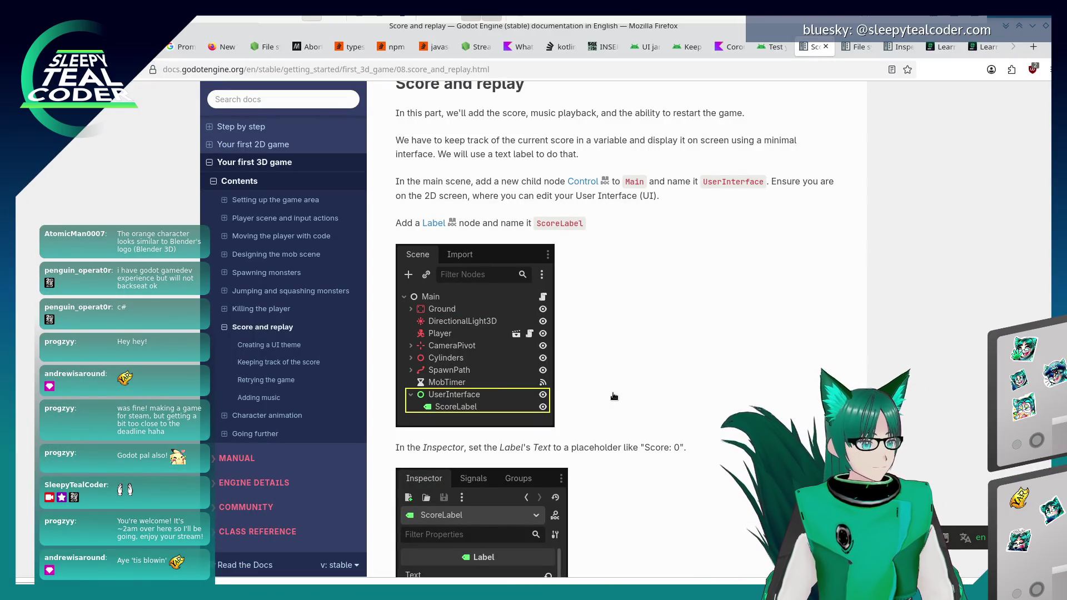
{"action": "scroll", "coordinate": [629, 345], "scroll_direction": "down", "scroll_amount": 3}
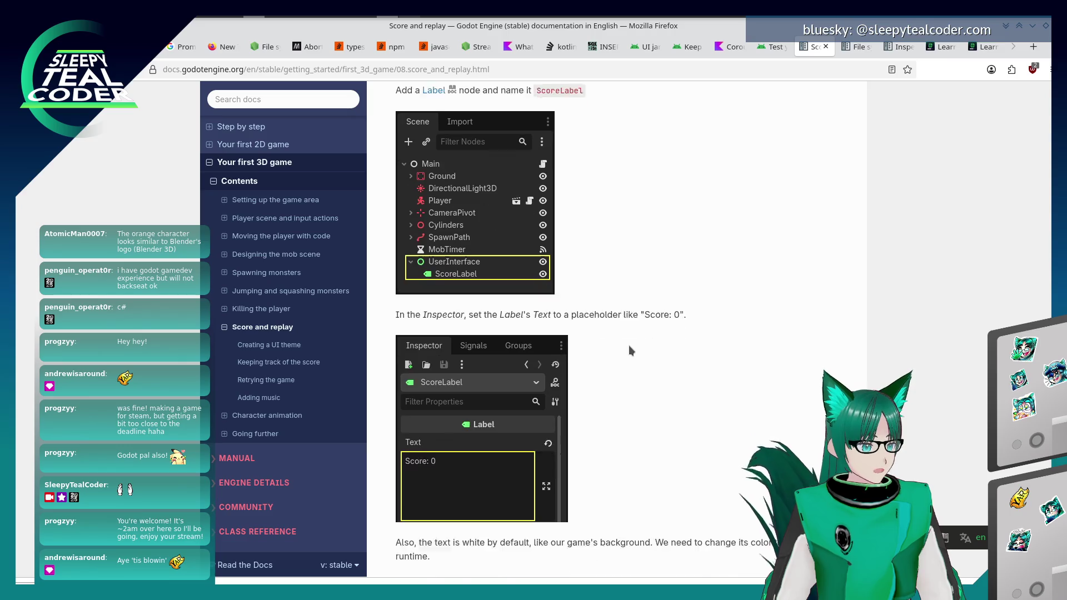
{"action": "key", "text": "alt+Tab"}
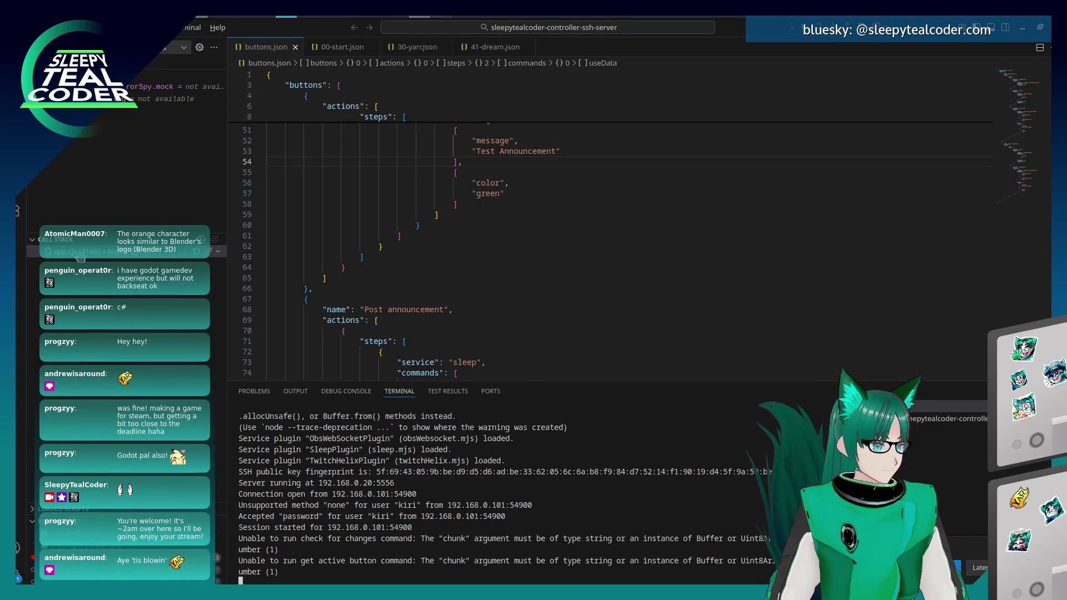
{"action": "key", "text": "alt+Tab"}
{"action": "key", "text": "alt+Tab"}
Add a Label node under the new Control node.
{"action": "right_click", "coordinate": [90, 309]}
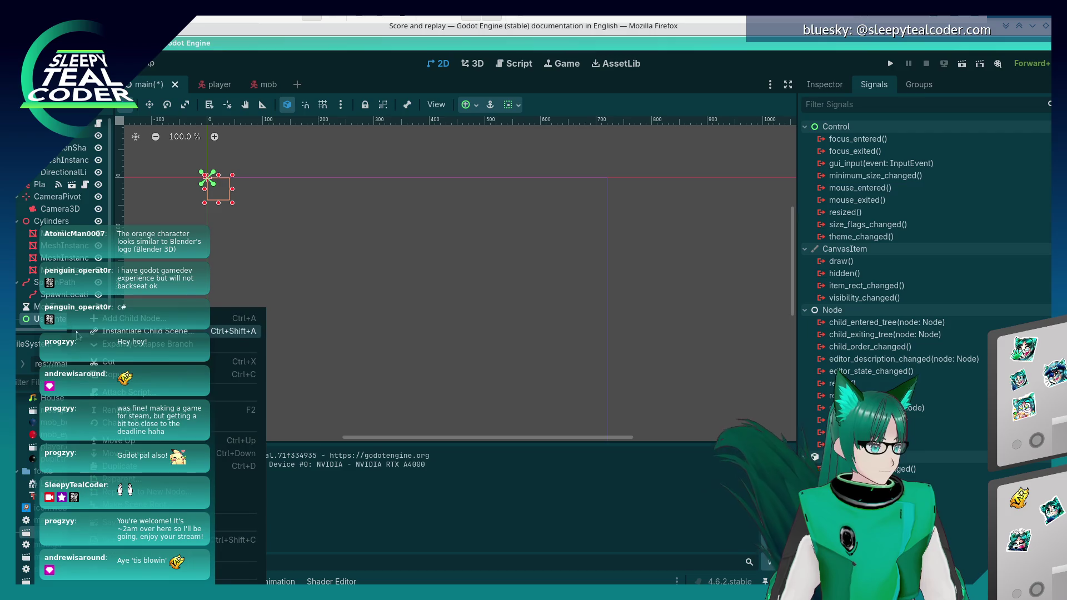
{"action": "left_click", "coordinate": [122, 318]}
{"action": "type", "text": "ScoreLa"}
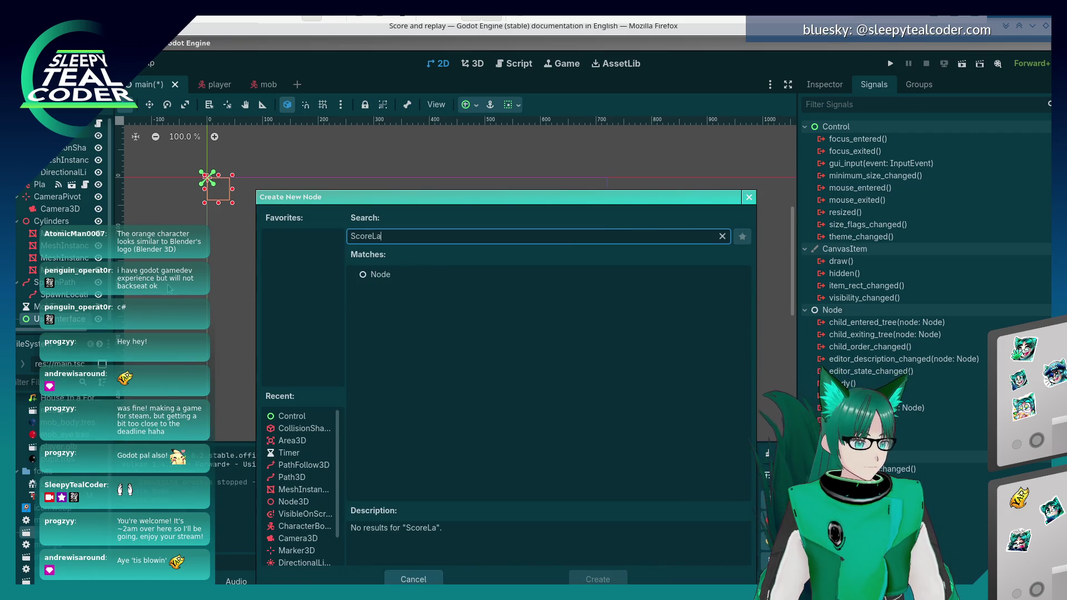
{"action": "type", "text": "bel"}
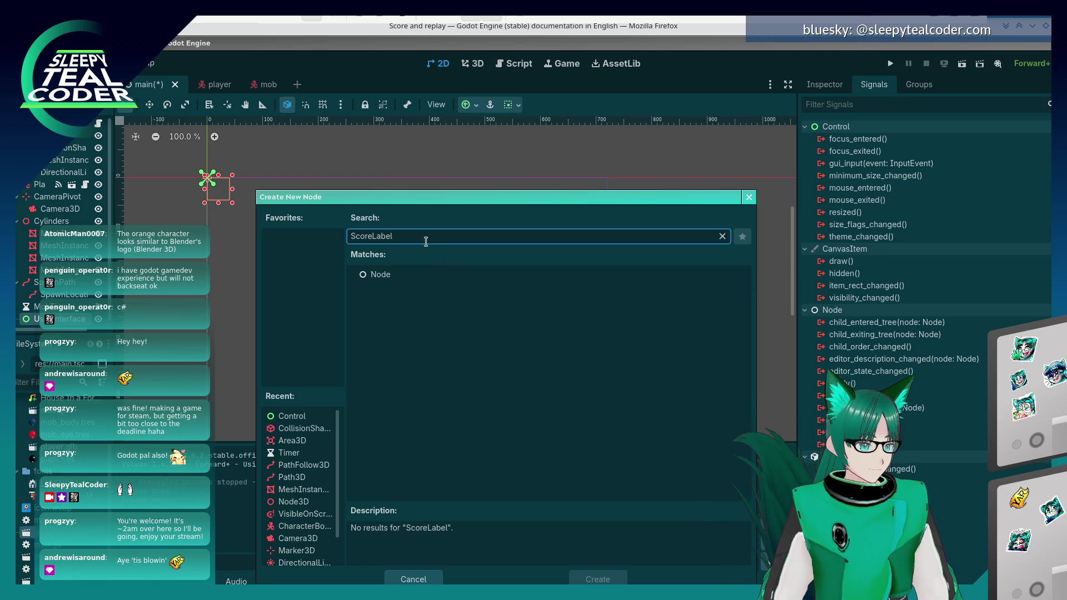
{"action": "double_click", "coordinate": [422, 236]}
{"action": "type", "text": "lab"}
{"action": "key", "text": "Return"}
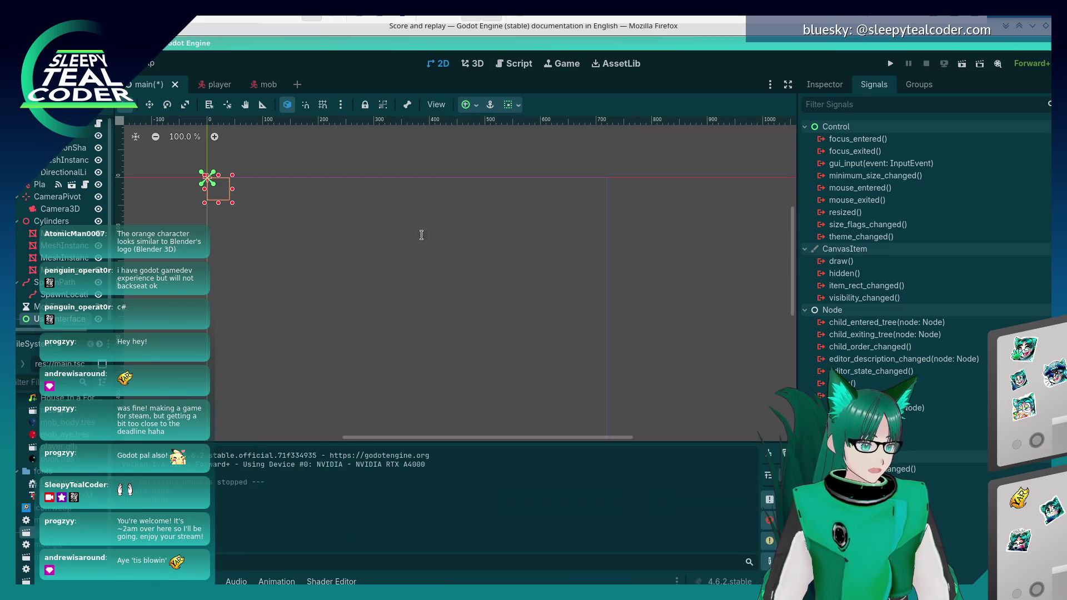
Rename the Label to ScoreLabel and set its Text to 'Score: 0'.
{"action": "right_click", "coordinate": [69, 318]}
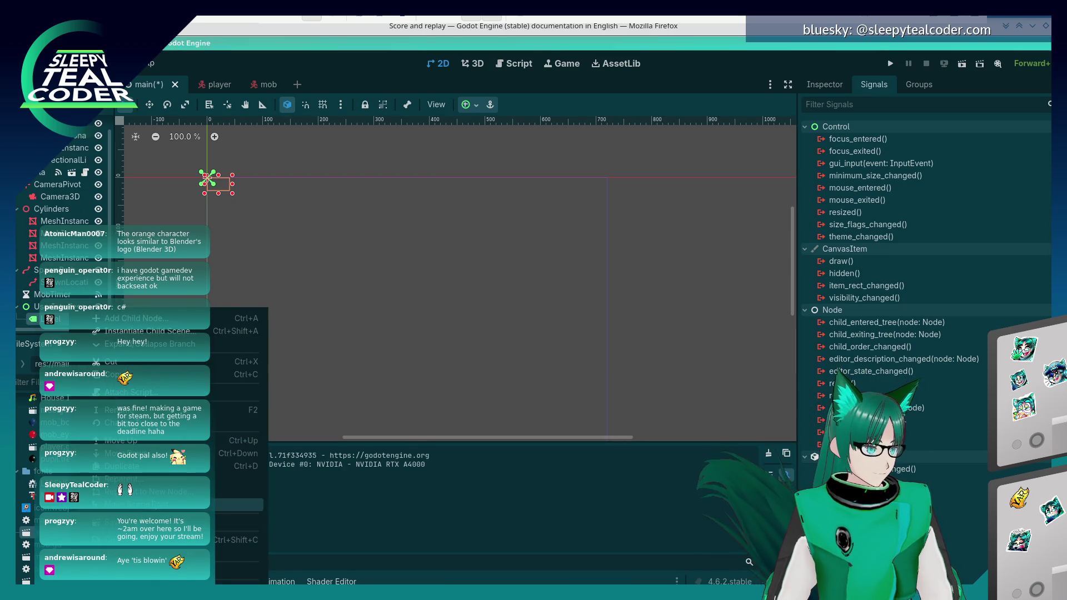
{"action": "key", "text": "Escape"}
{"action": "type", "text": "ScoreLabel"}
{"action": "key", "text": "Return"}
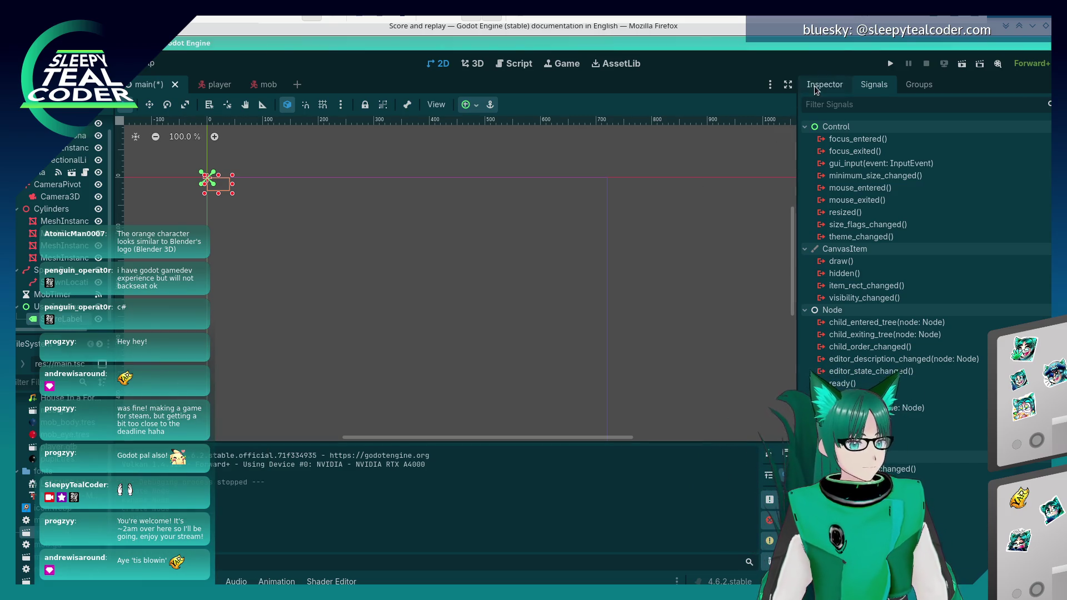
{"action": "left_click", "coordinate": [825, 85]}
{"action": "left_click", "coordinate": [871, 198]}
{"action": "type", "text": "re: 0"}
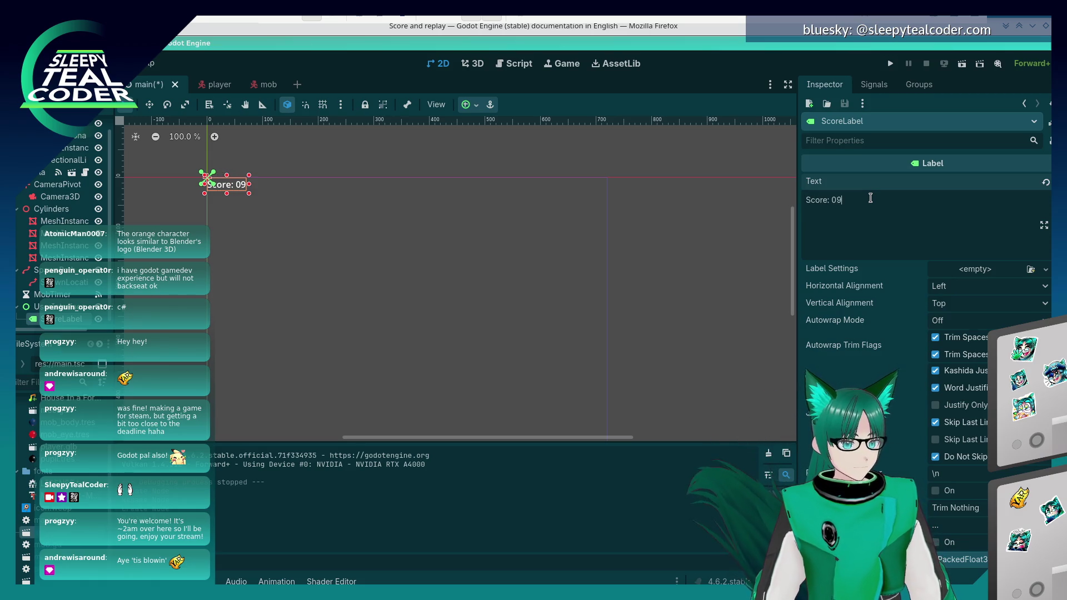
{"action": "key", "text": "alt+Tab"}
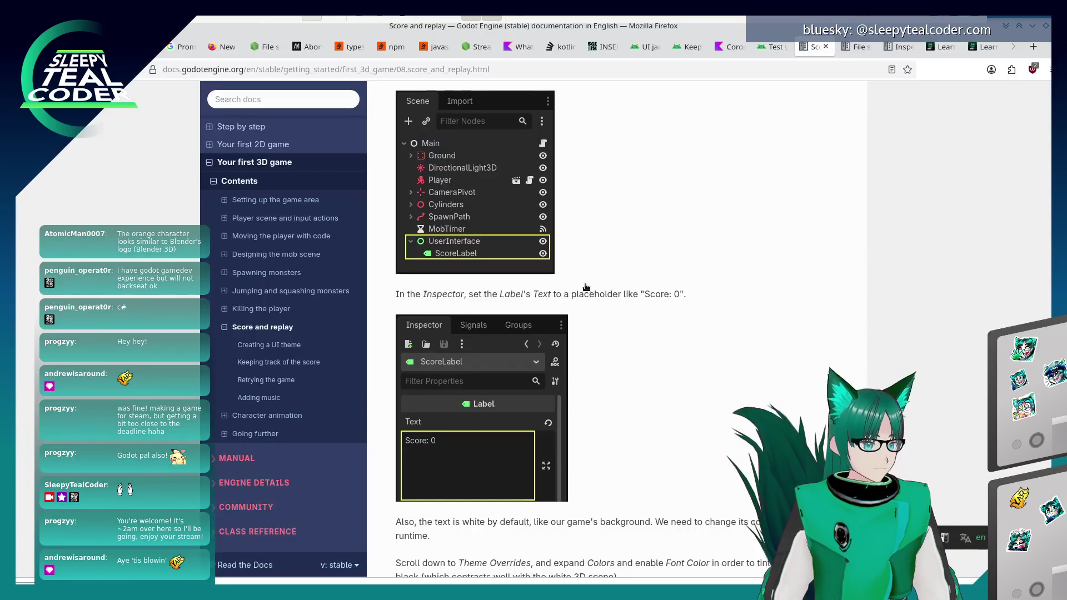
Scroll the docs to the Theme Overrides > Colors > Font Color instructions.
{"action": "scroll", "coordinate": [587, 285], "scroll_direction": "down", "scroll_amount": 4}
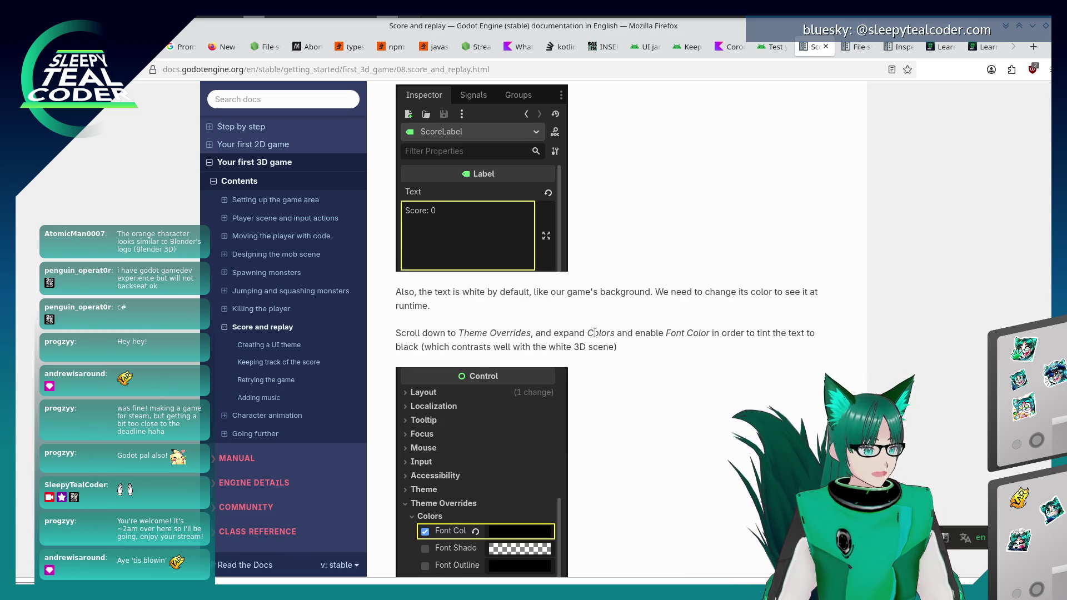
{"action": "scroll", "coordinate": [595, 332], "scroll_direction": "down", "scroll_amount": 2}
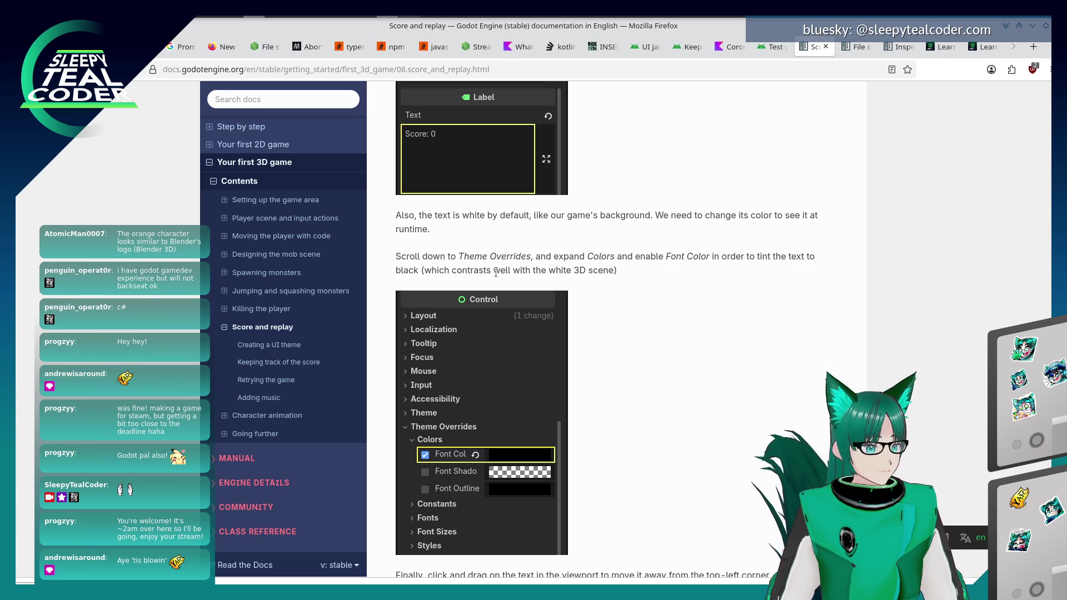
{"action": "scroll", "coordinate": [695, 382], "scroll_direction": "down", "scroll_amount": 3}
{"action": "key", "text": "alt+Tab"}
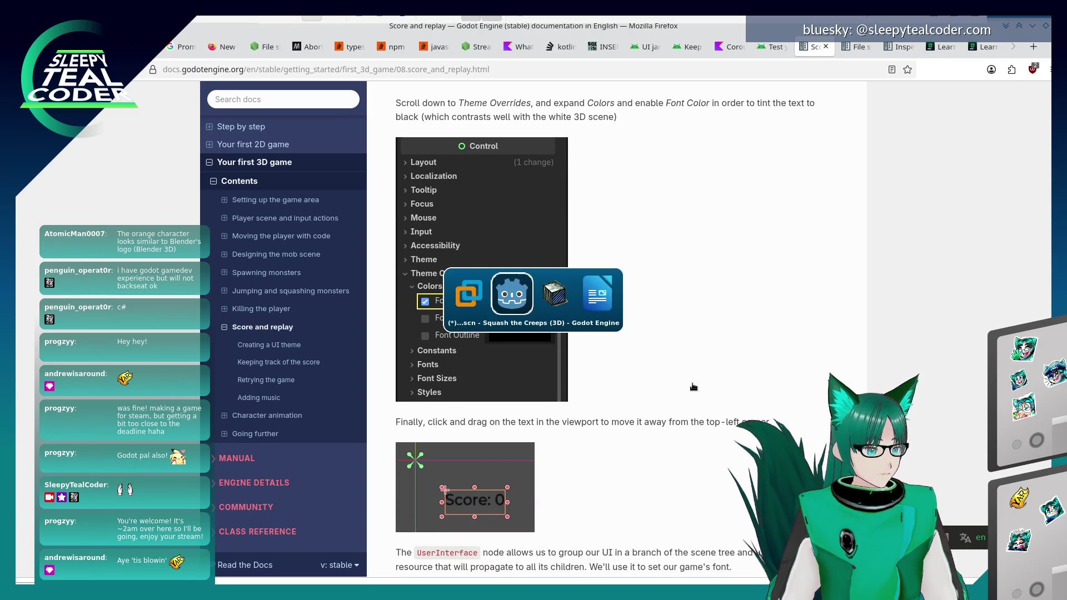
Enable ScoreLabel's Font Color override under Theme Overrides > Colors and set it to 000000.
{"action": "scroll", "coordinate": [923, 250], "scroll_direction": "down", "scroll_amount": 10}
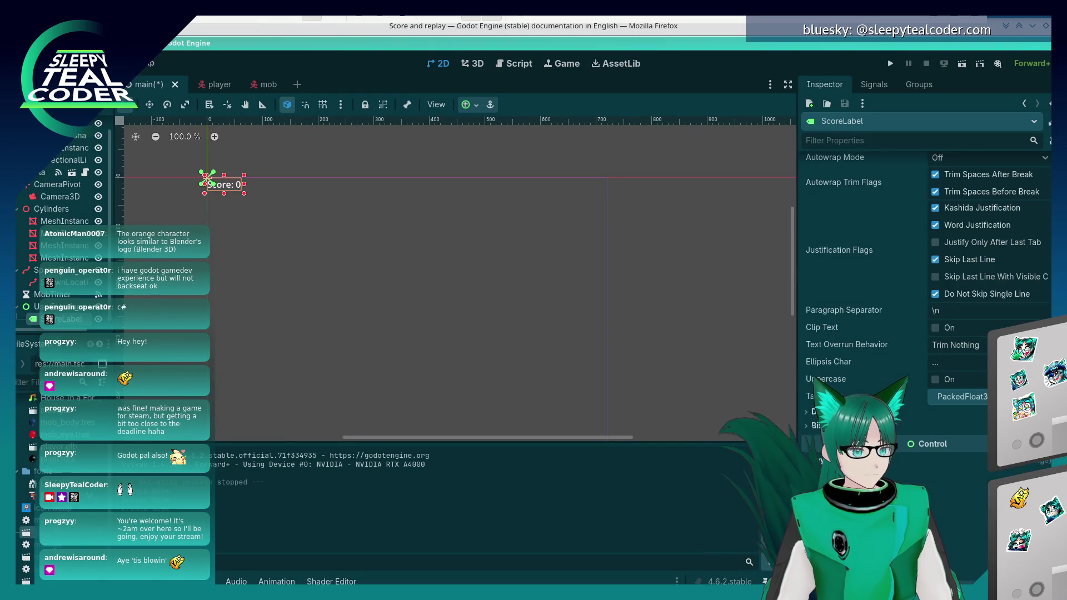
{"action": "left_click", "coordinate": [828, 462]}
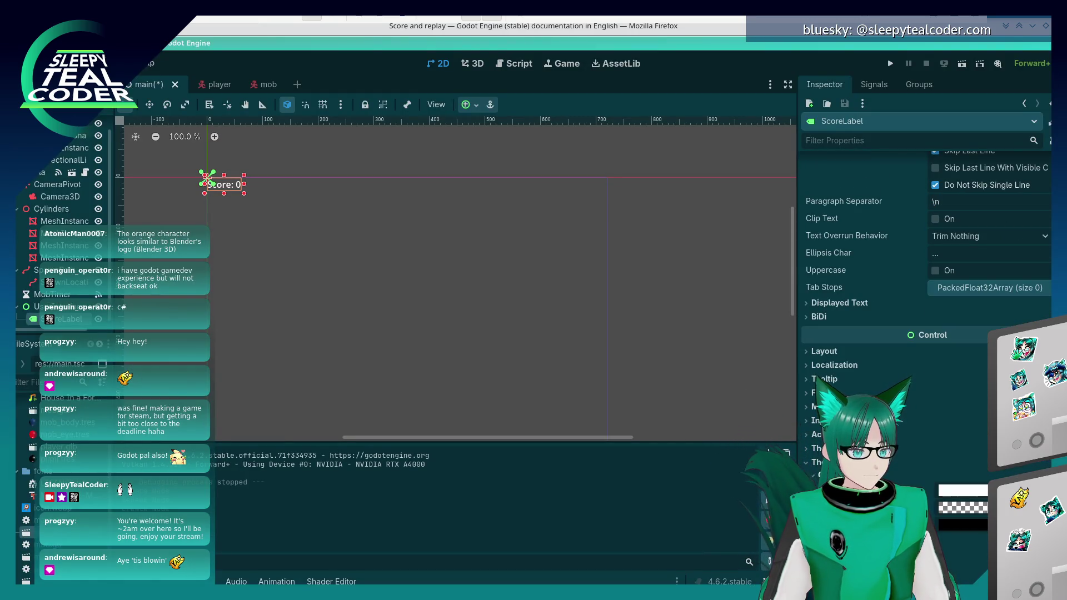
{"action": "left_click", "coordinate": [963, 490]}
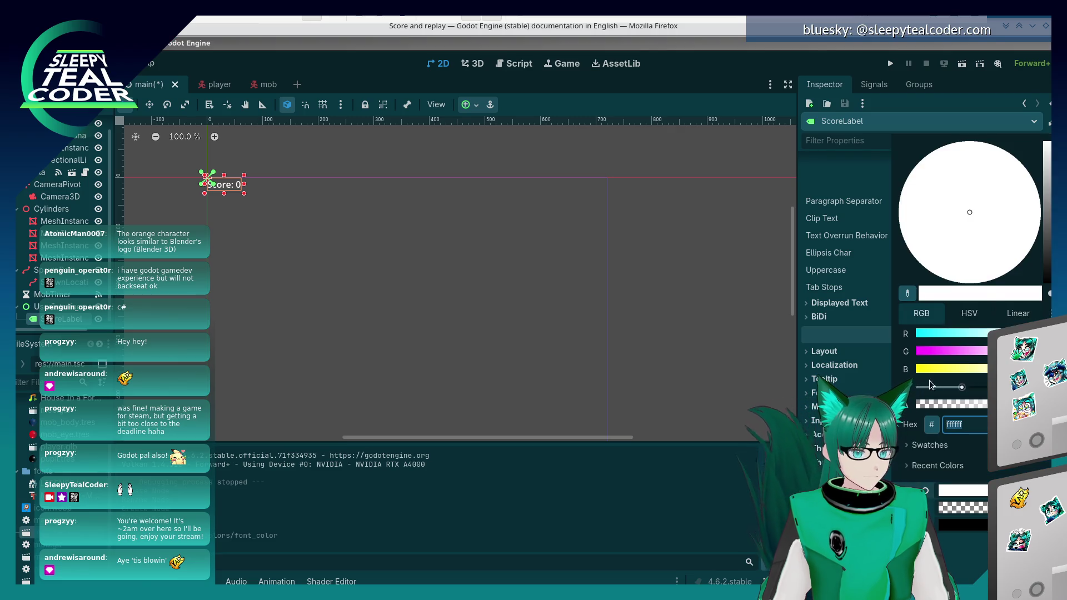
{"action": "type", "text": "000000"}
{"action": "key", "text": "Return"}
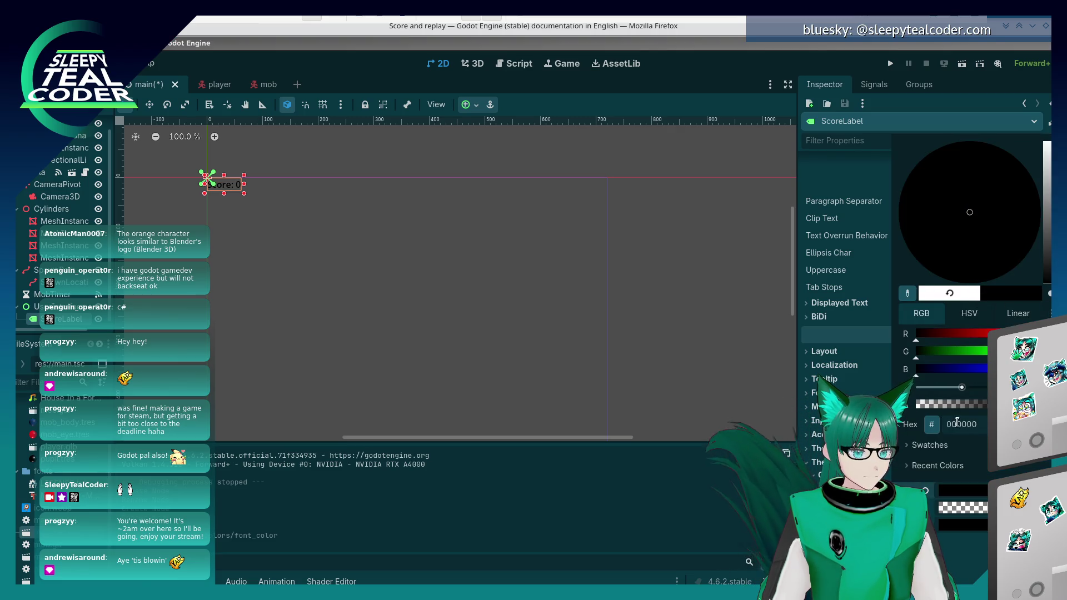
{"action": "left_click", "coordinate": [860, 376]}
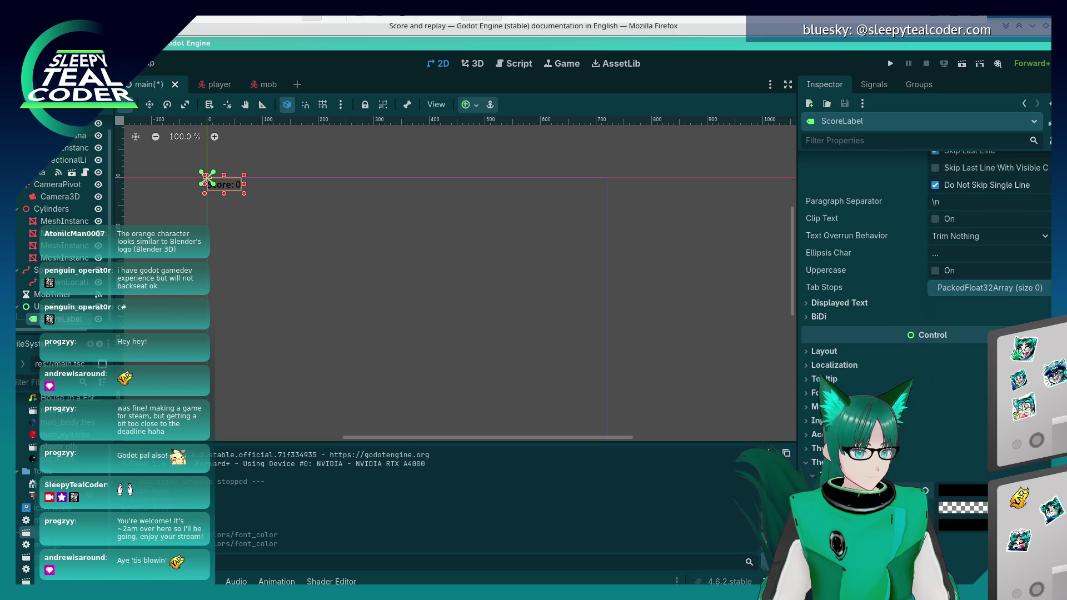
{"action": "key", "text": "alt+Tab"}
{"action": "scroll", "coordinate": [678, 425], "scroll_direction": "down", "scroll_amount": 5}
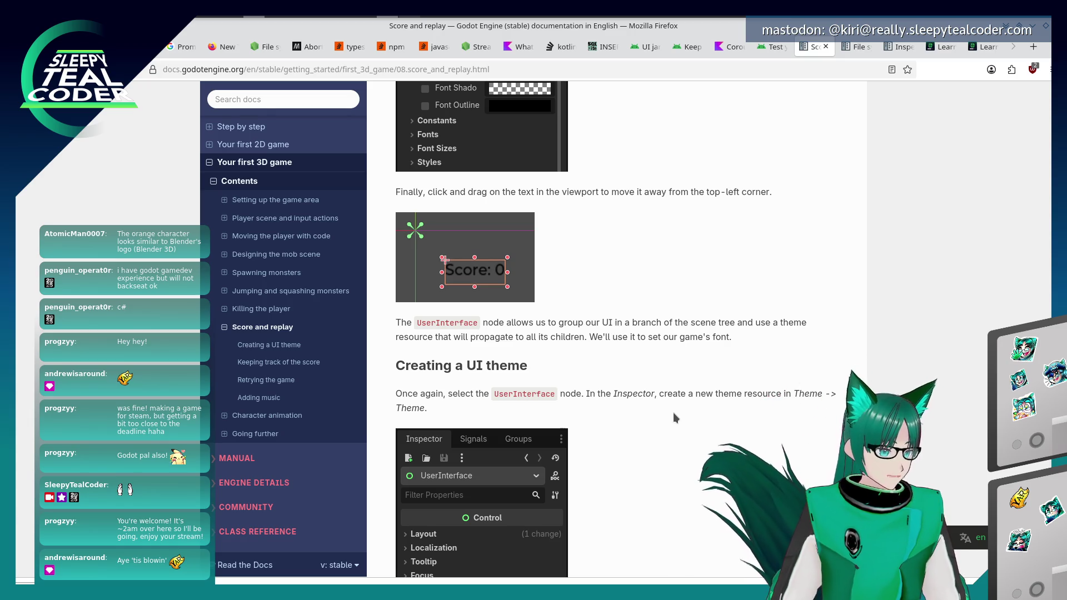
Select ScoreLabel and set its Font Color to black in the colour picker.
{"action": "scroll", "coordinate": [674, 417], "scroll_direction": "down", "scroll_amount": 2}
{"action": "scroll", "coordinate": [674, 414], "scroll_direction": "down", "scroll_amount": 2}
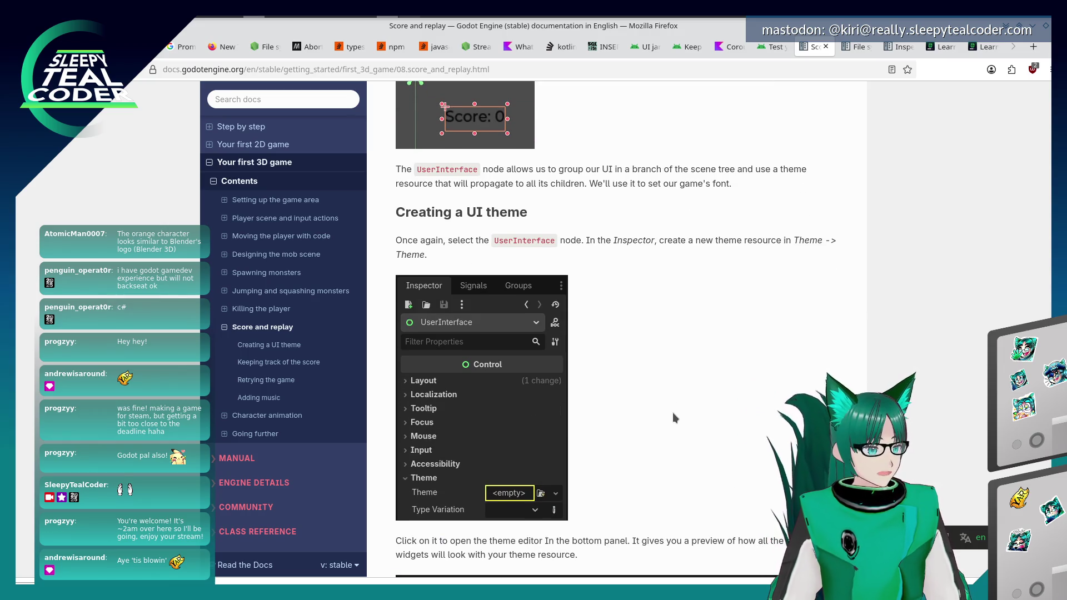
{"action": "key", "text": "alt+Tab"}
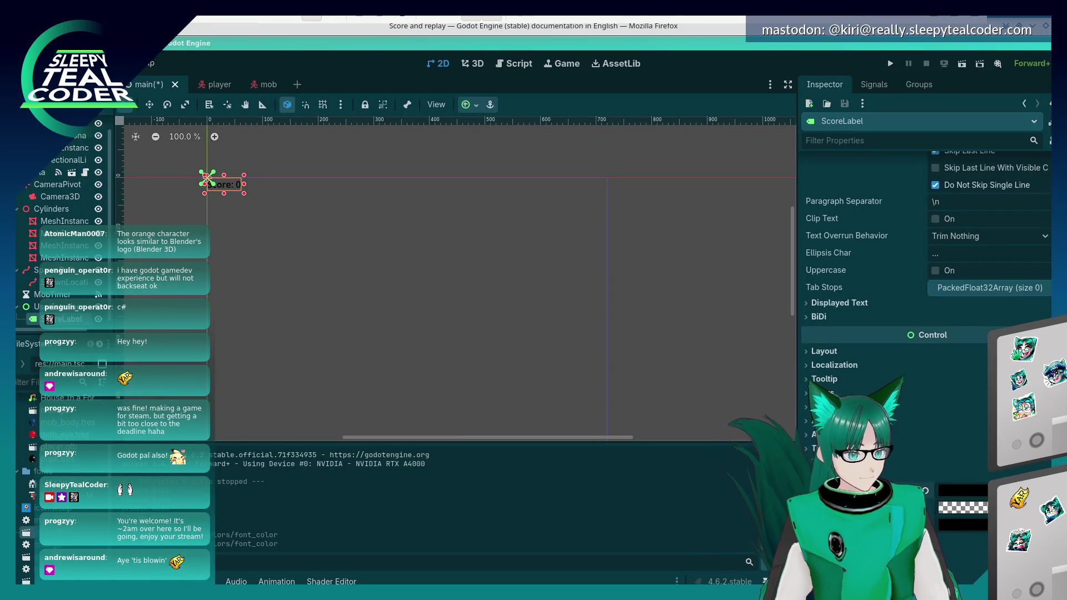
{"action": "left_click", "coordinate": [33, 307]}
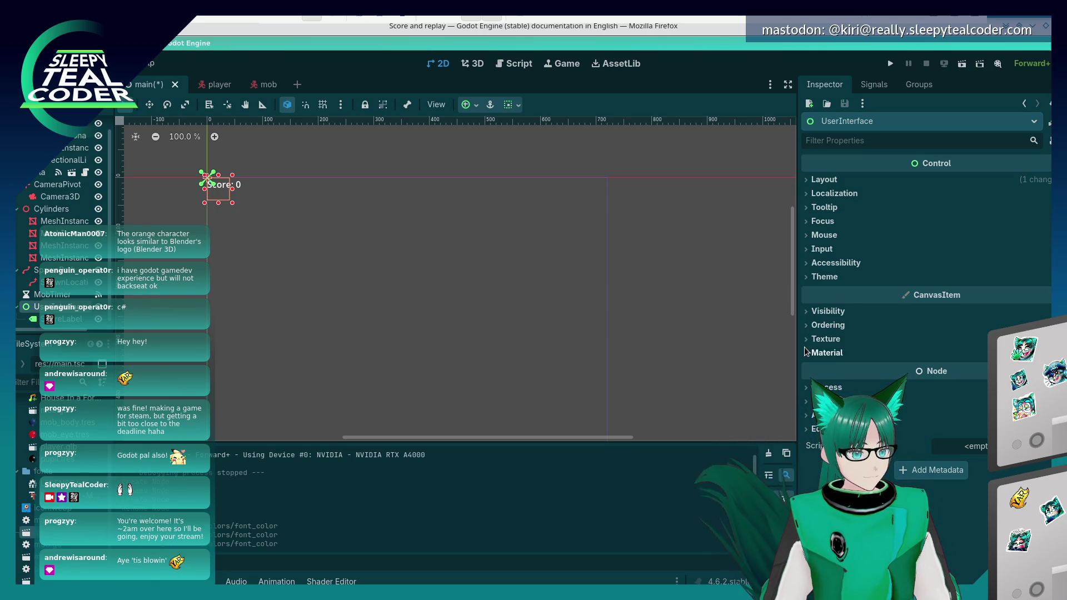
{"action": "left_click", "coordinate": [824, 277]}
{"action": "left_click", "coordinate": [825, 277]}
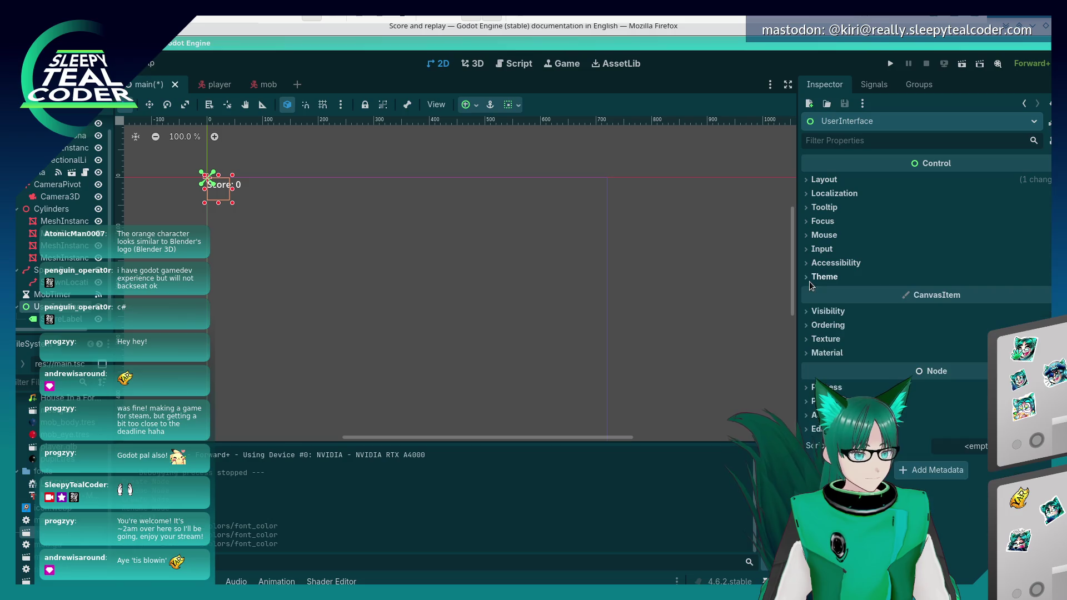
{"action": "left_click", "coordinate": [55, 319]}
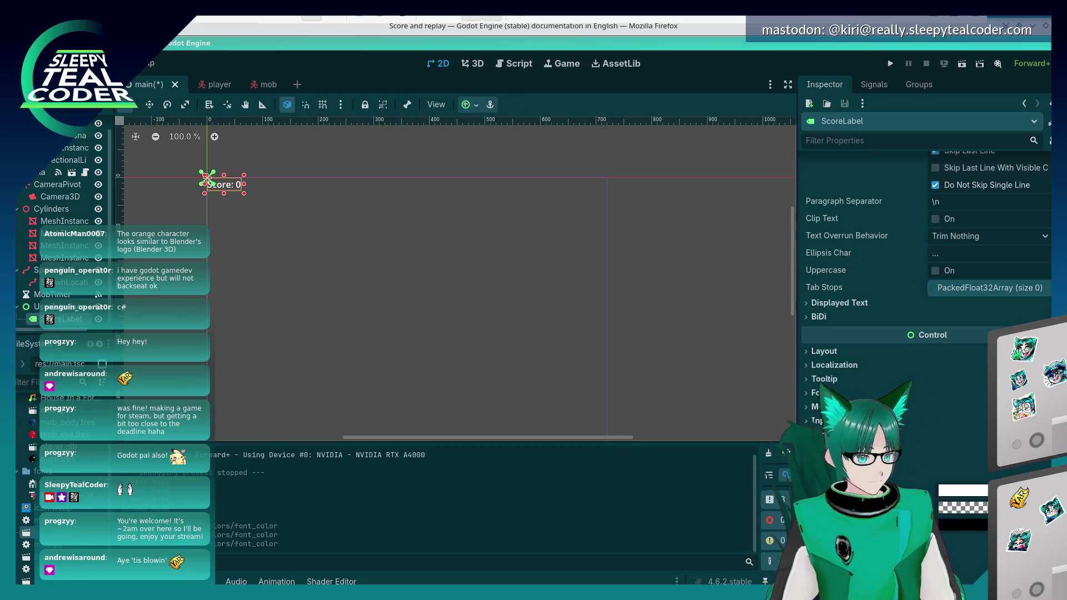
{"action": "left_click", "coordinate": [963, 490]}
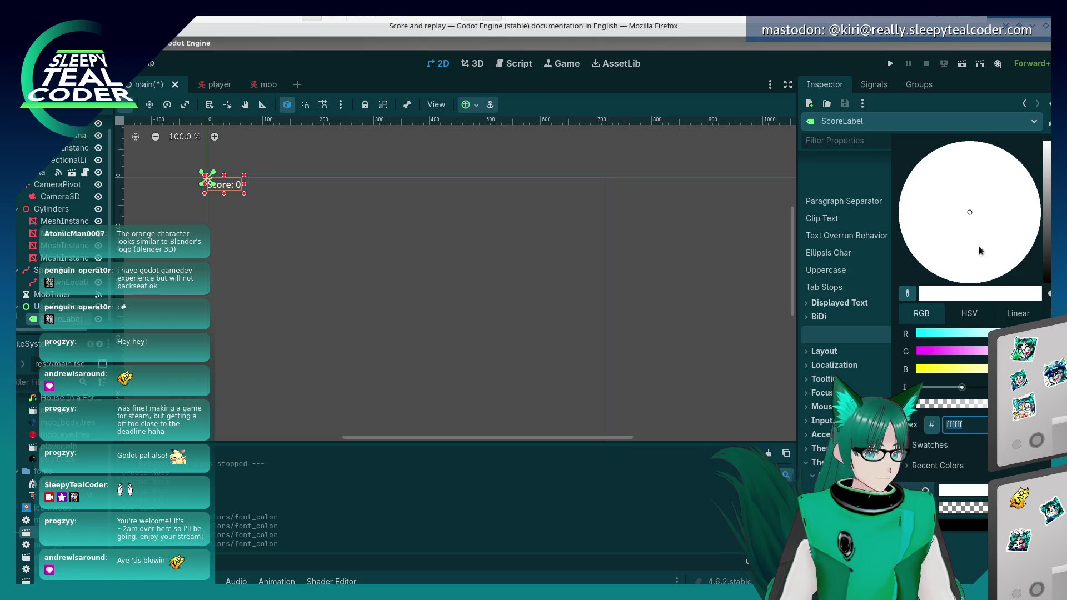
{"action": "left_click_drag", "start_coordinate": [1048, 262], "coordinate": [1048, 284]}
{"action": "left_click", "coordinate": [840, 143]}
{"action": "left_click", "coordinate": [508, 318]}
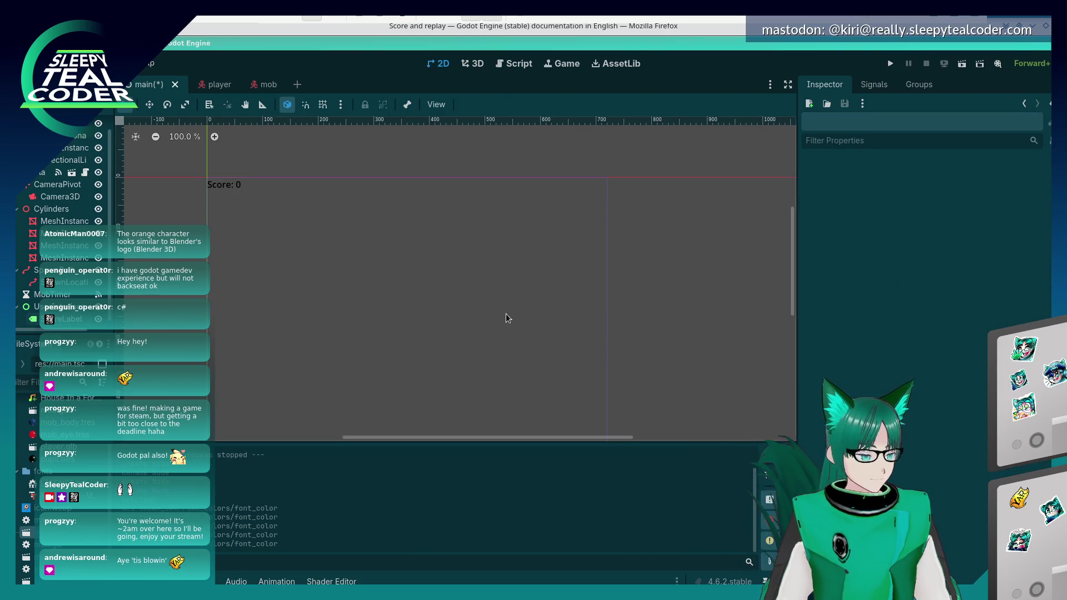
{"action": "key", "text": "alt+Tab"}
Scroll through the docs to find the next tutorial instructions, then return to Godot.
{"action": "scroll", "coordinate": [609, 422], "scroll_direction": "down", "scroll_amount": 3}
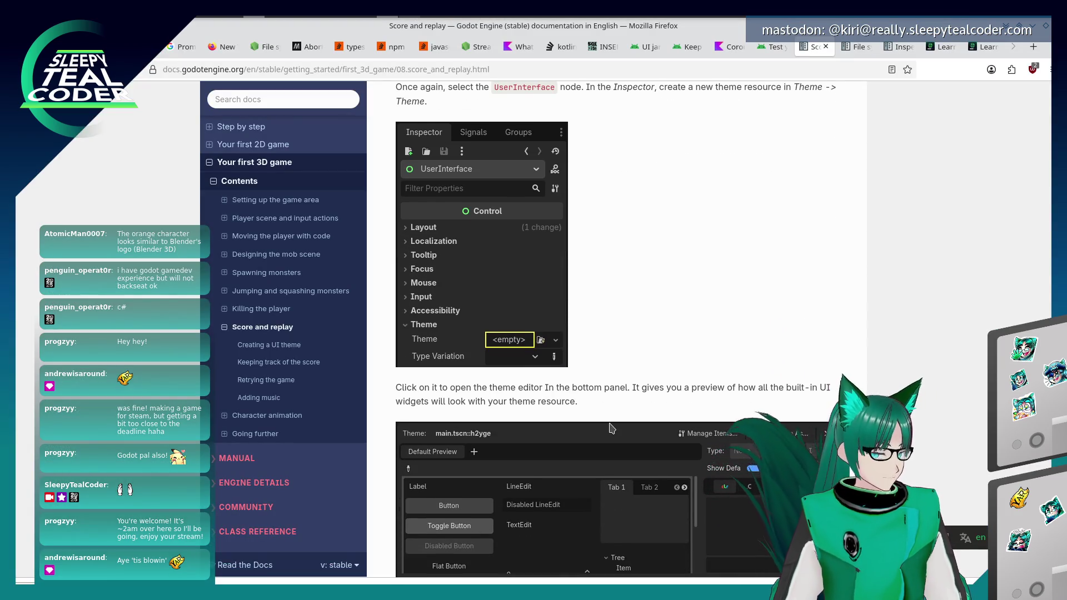
{"action": "scroll", "coordinate": [609, 424], "scroll_direction": "up", "scroll_amount": 3}
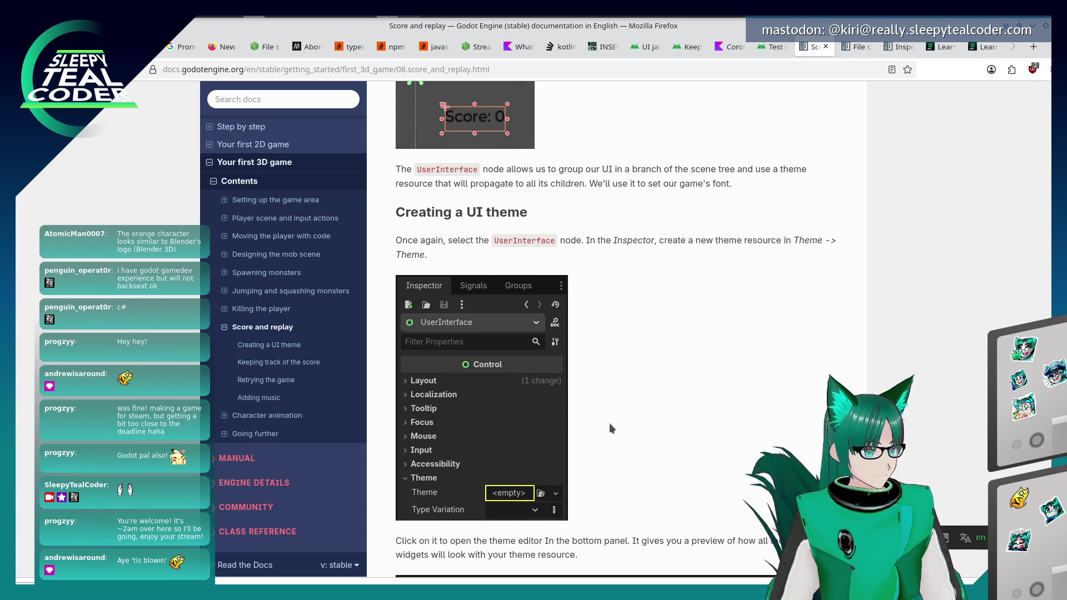
{"action": "scroll", "coordinate": [609, 423], "scroll_direction": "up", "scroll_amount": 15}
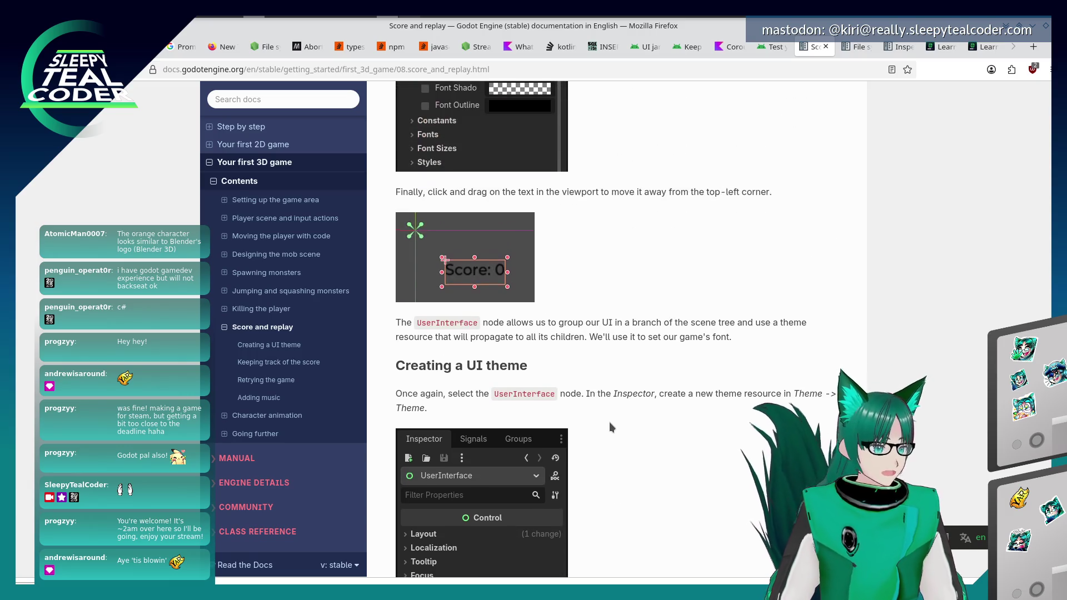
{"action": "scroll", "coordinate": [609, 422], "scroll_direction": "up", "scroll_amount": 7}
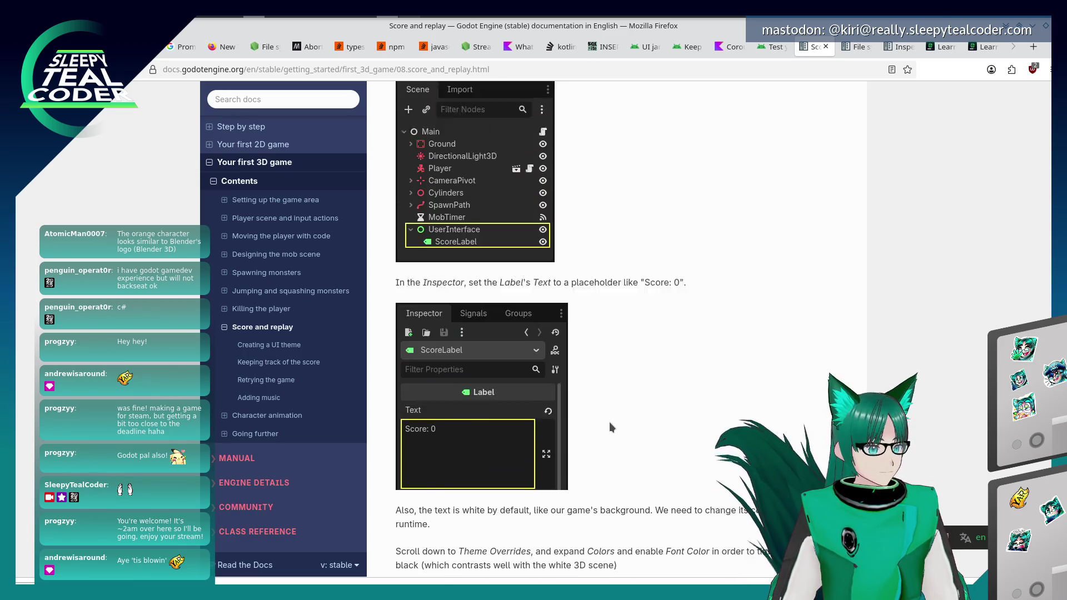
{"action": "scroll", "coordinate": [609, 422], "scroll_direction": "down", "scroll_amount": 18}
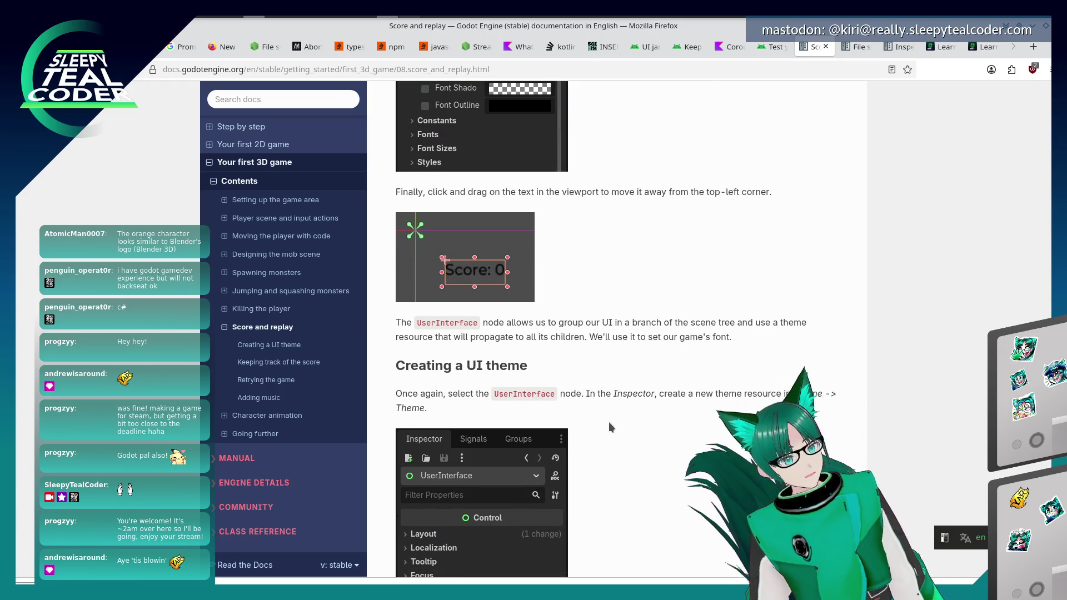
{"action": "key", "text": "alt+Tab"}
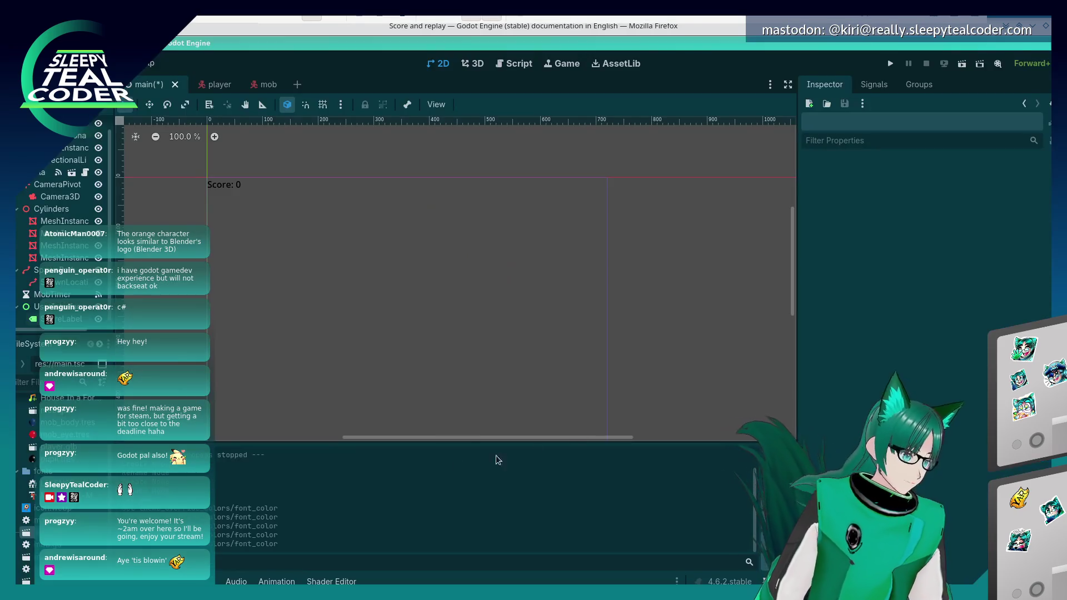
Give UserInterface a New Theme resource and open it in the theme editor.
{"action": "left_click", "coordinate": [91, 310]}
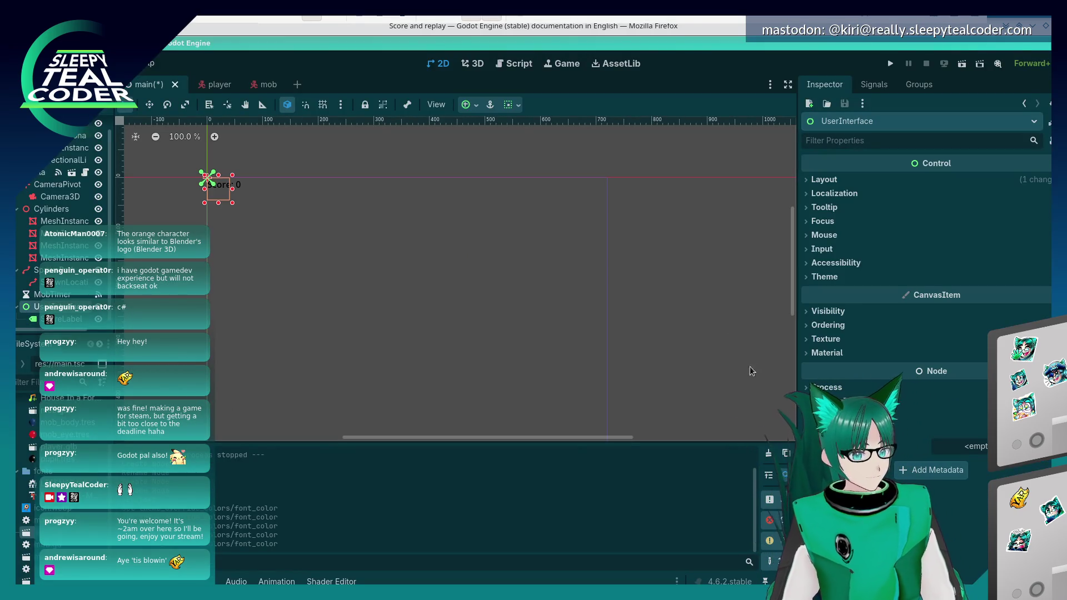
{"action": "left_click", "coordinate": [817, 277]}
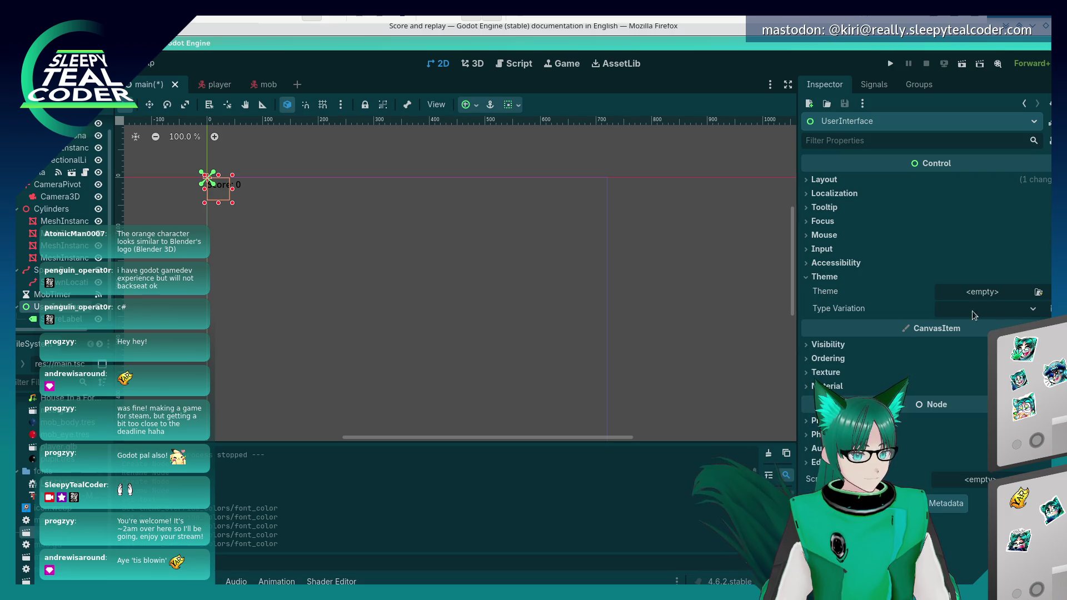
{"action": "left_click", "coordinate": [1050, 293]}
{"action": "left_click", "coordinate": [983, 317]}
{"action": "left_click", "coordinate": [944, 295]}
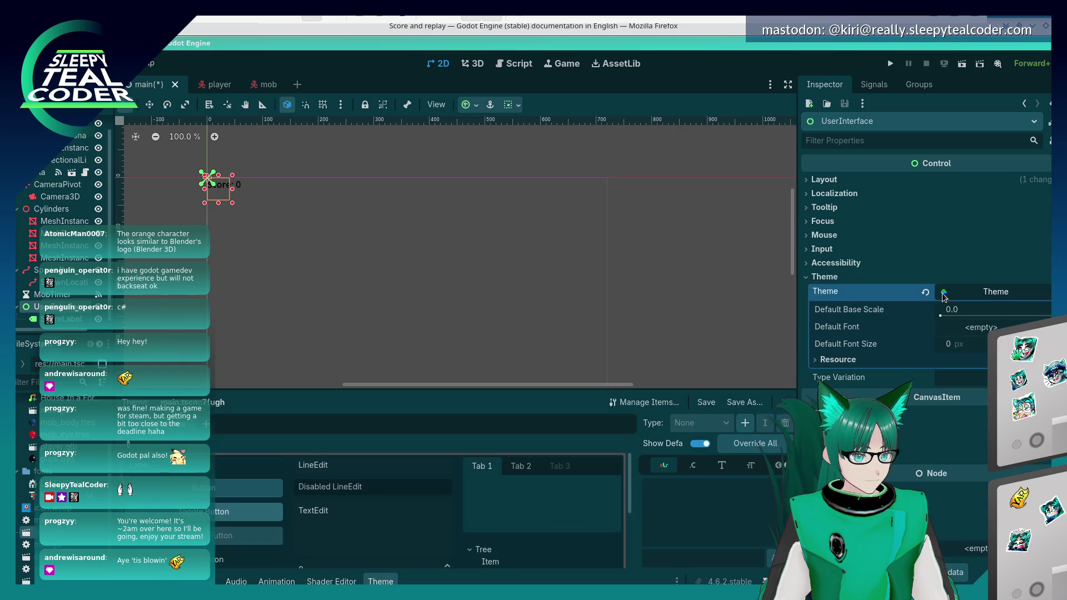
Read the docs' steps for setting the theme's default font and font size.
{"action": "key", "text": "alt+Tab"}
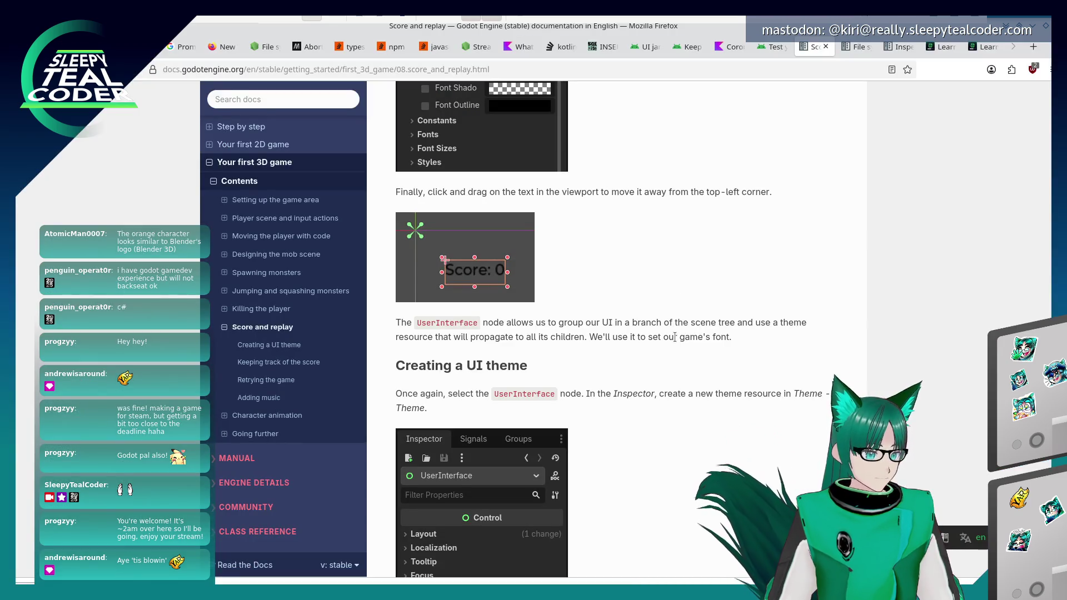
{"action": "scroll", "coordinate": [675, 339], "scroll_direction": "down", "scroll_amount": 5}
{"action": "scroll", "coordinate": [675, 337], "scroll_direction": "down", "scroll_amount": 4}
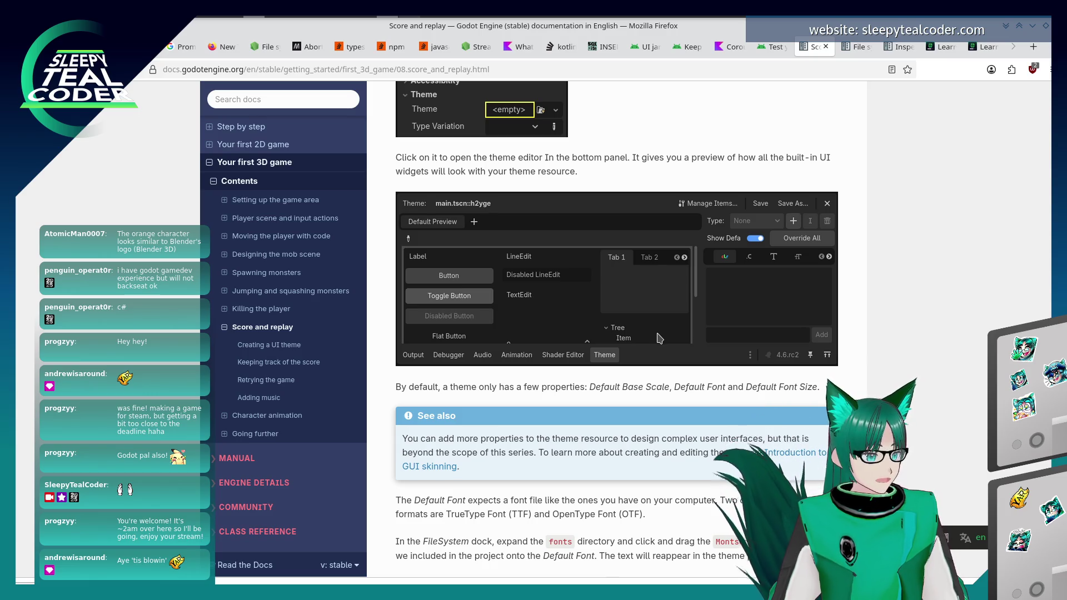
{"action": "scroll", "coordinate": [657, 338], "scroll_direction": "down", "scroll_amount": 3}
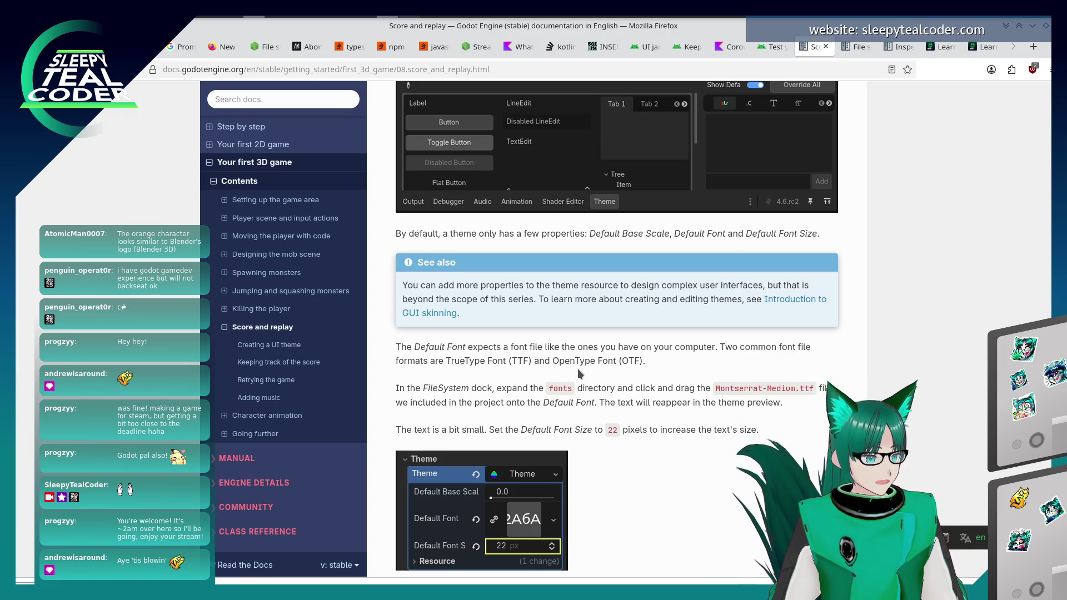
{"action": "scroll", "coordinate": [578, 368], "scroll_direction": "down", "scroll_amount": 3}
{"action": "key", "text": "alt+Tab"}
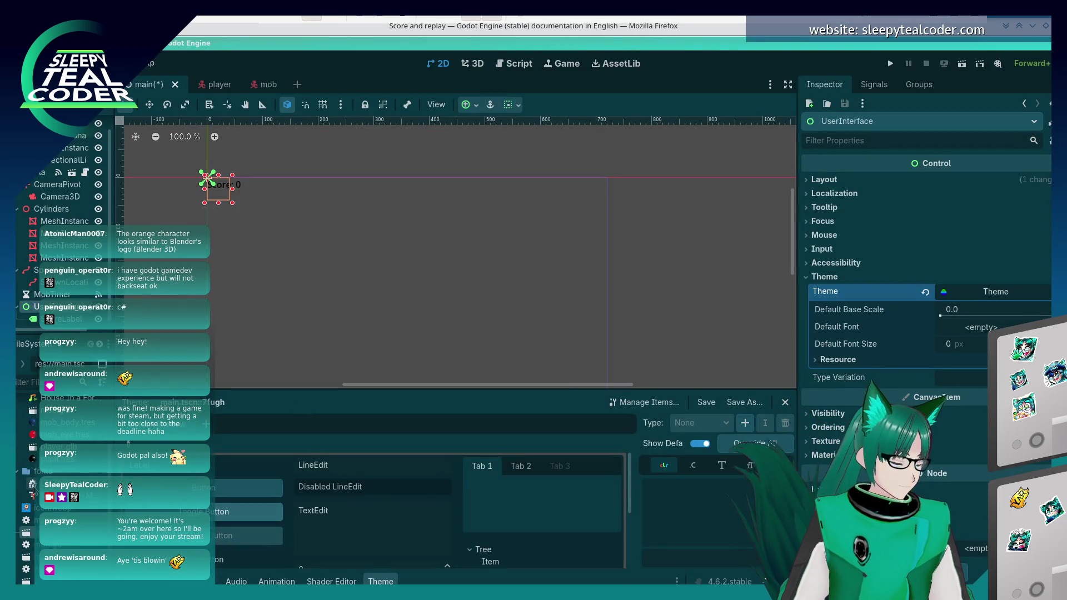
Drag Montserrat-Medium.ttf onto the theme's Default Font and set Default Font Size to 22.
{"action": "mouse_move", "coordinate": [32, 492]}
{"action": "left_mouse_down"}
{"action": "mouse_move", "coordinate": [255, 506]}
{"action": "mouse_move", "coordinate": [518, 546]}
{"action": "mouse_move", "coordinate": [885, 328]}
{"action": "mouse_move", "coordinate": [947, 329]}
{"action": "left_mouse_up"}
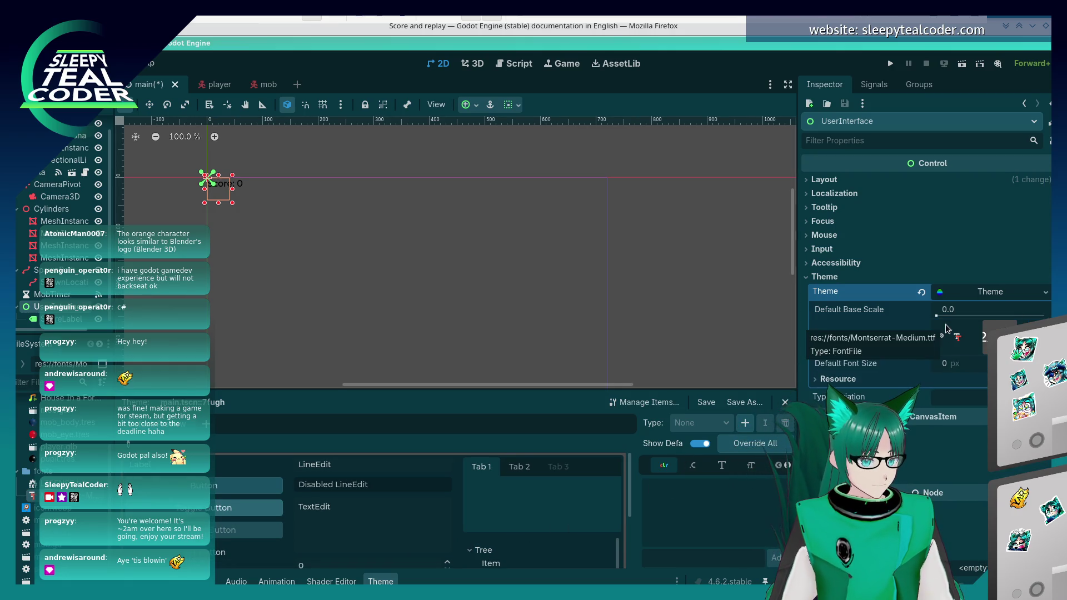
{"action": "key", "text": "alt+Tab"}
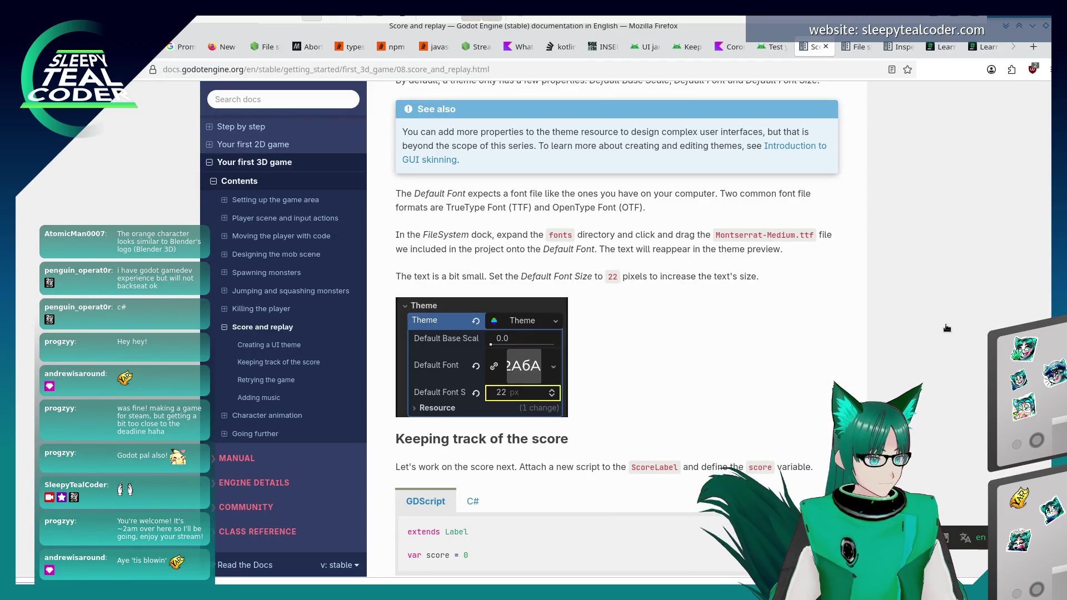
{"action": "key", "text": "alt+Tab"}
{"action": "left_click", "coordinate": [969, 364]}
{"action": "type", "text": "22"}
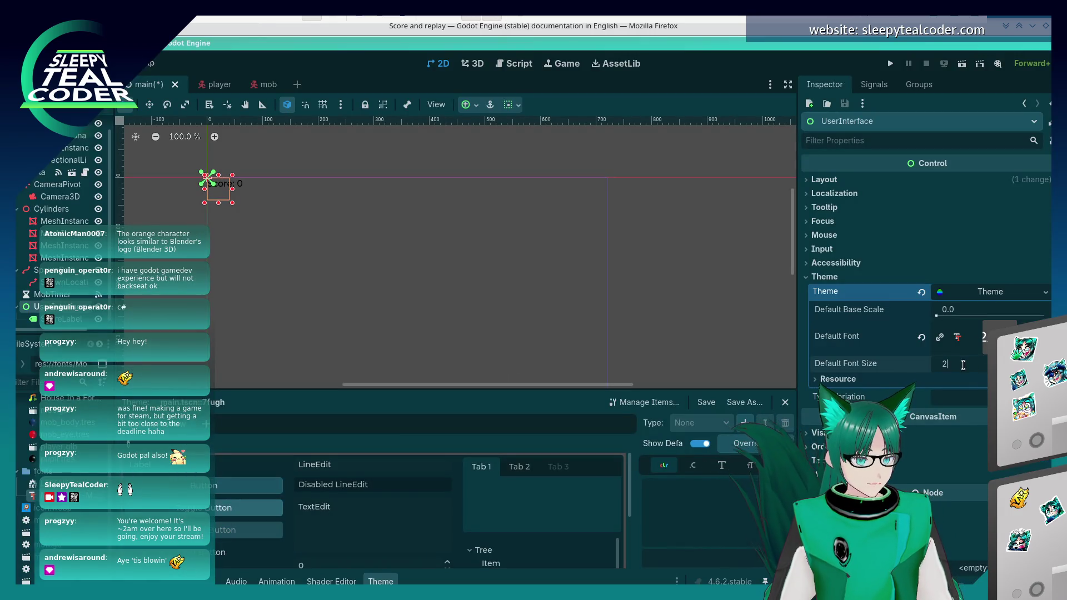
{"action": "key", "text": "Return"}
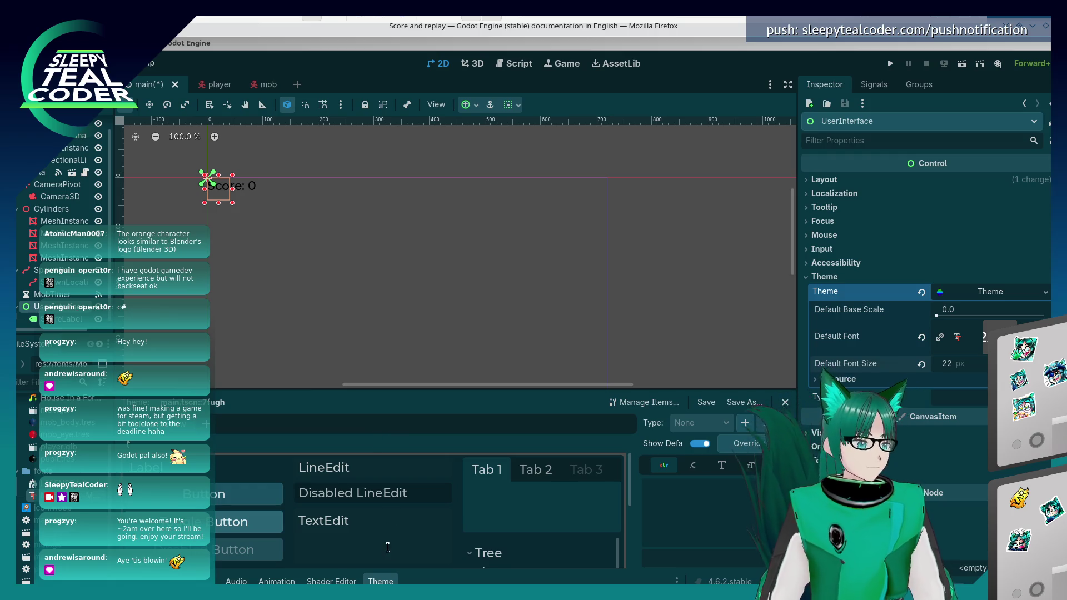
Attach a new GDScript, score_label.gd, inheriting Label, to the ScoreLabel node.
{"action": "key", "text": "alt+Tab"}
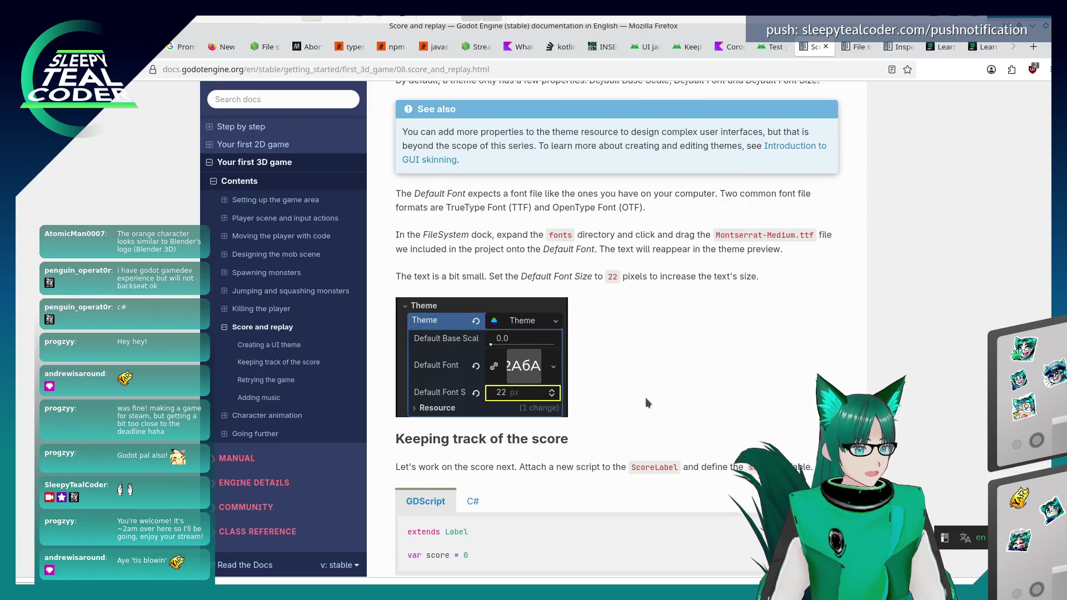
{"action": "scroll", "coordinate": [645, 398], "scroll_direction": "down", "scroll_amount": 4}
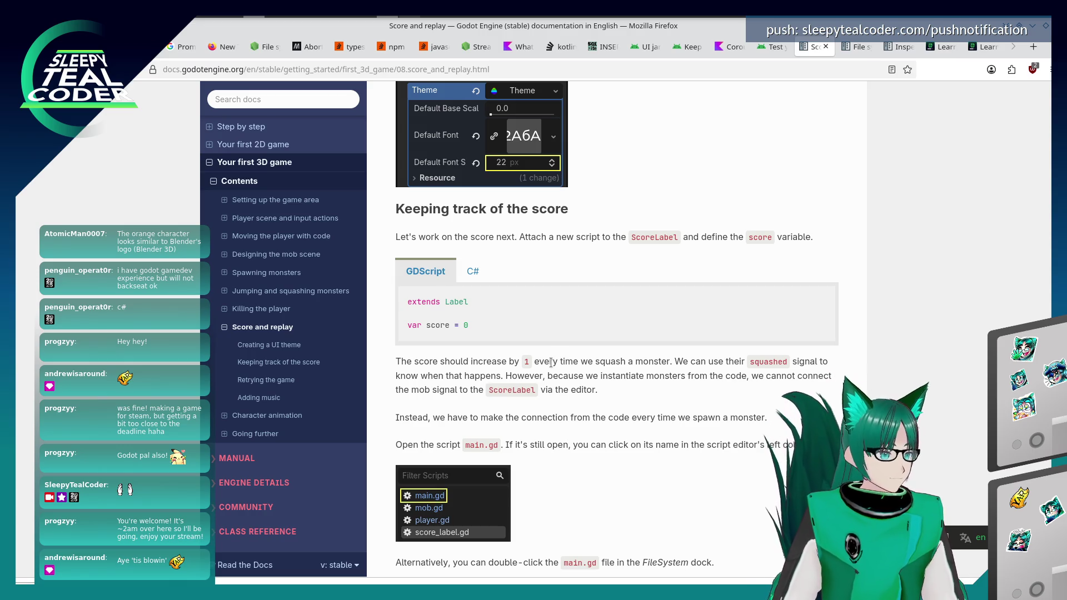
{"action": "key", "text": "alt+Tab"}
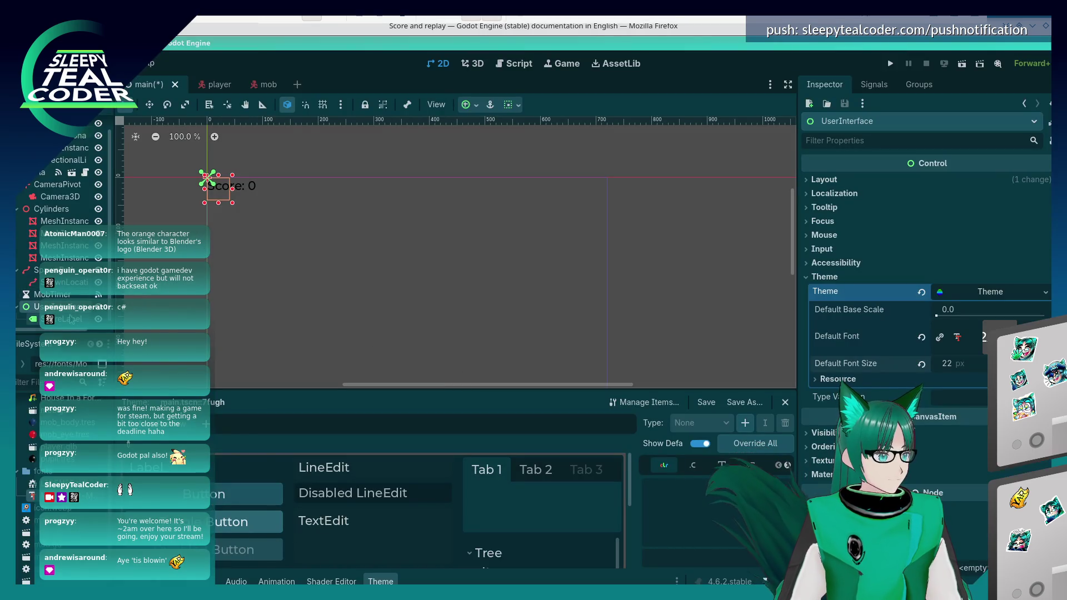
{"action": "right_click", "coordinate": [72, 321]}
{"action": "left_click", "coordinate": [233, 393]}
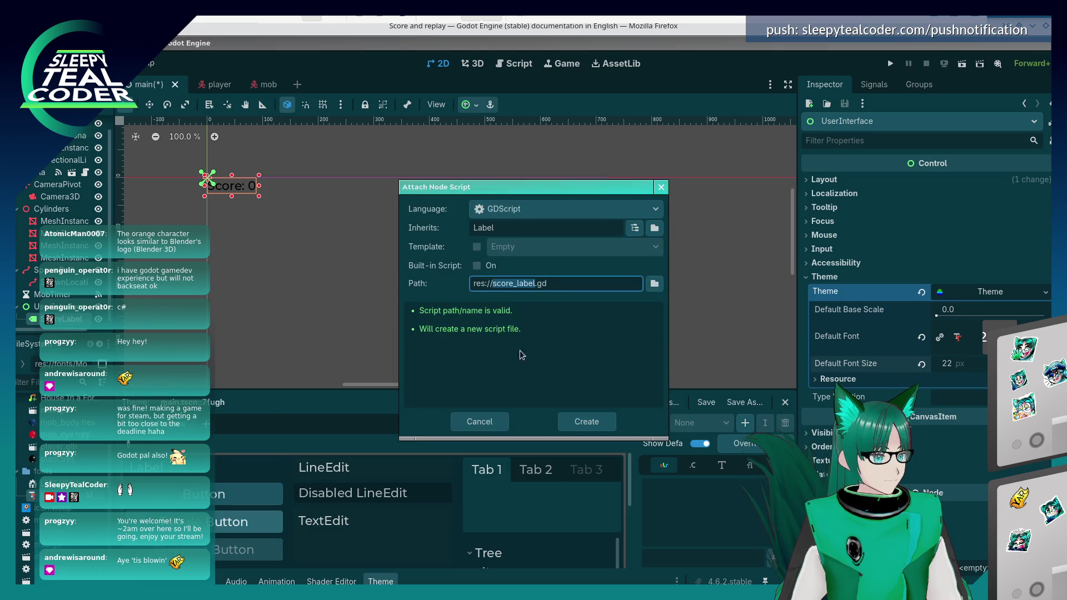
{"action": "key", "text": "alt+Tab"}
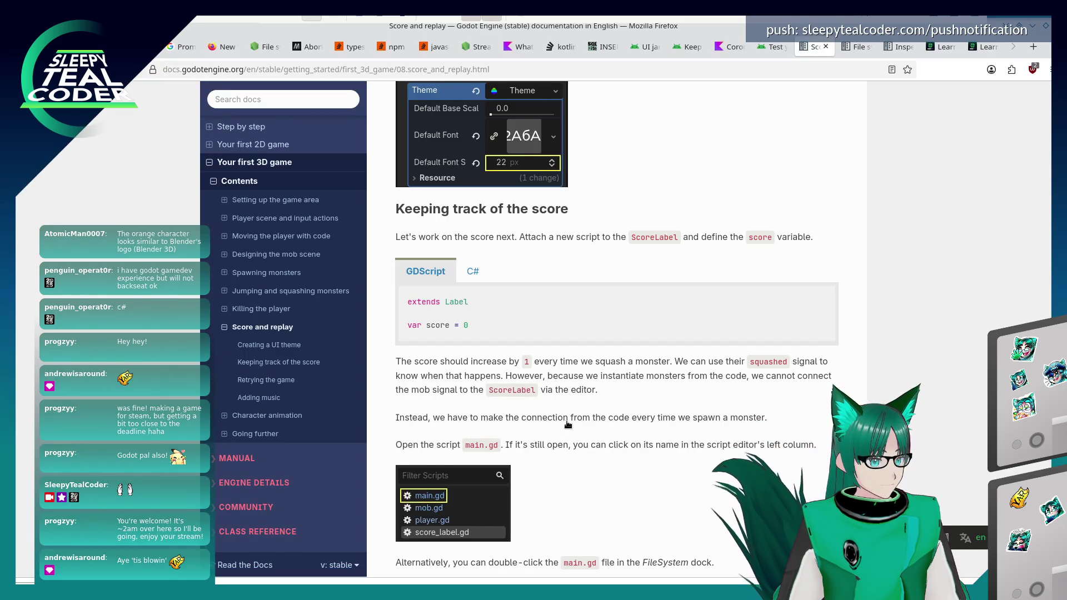
{"action": "key", "text": "alt+Tab"}
{"action": "left_click", "coordinate": [578, 425]}
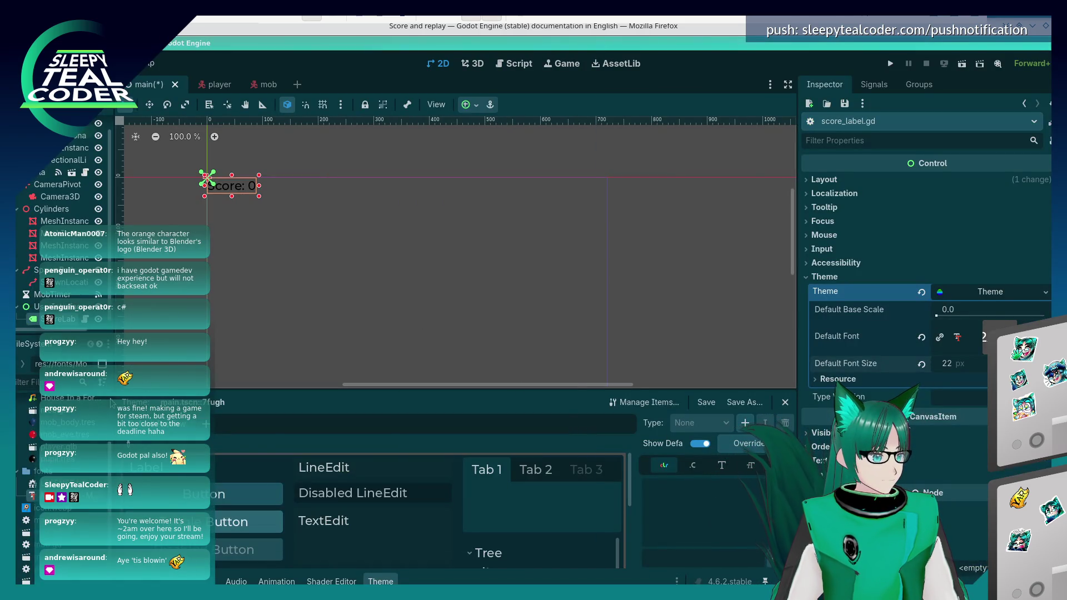
Open score_label.gd and add 'var score = 0' on a new line below 'extends Label'.
{"action": "scroll", "coordinate": [28, 484], "scroll_direction": "down", "scroll_amount": 1}
{"action": "double_click", "coordinate": [33, 581]}
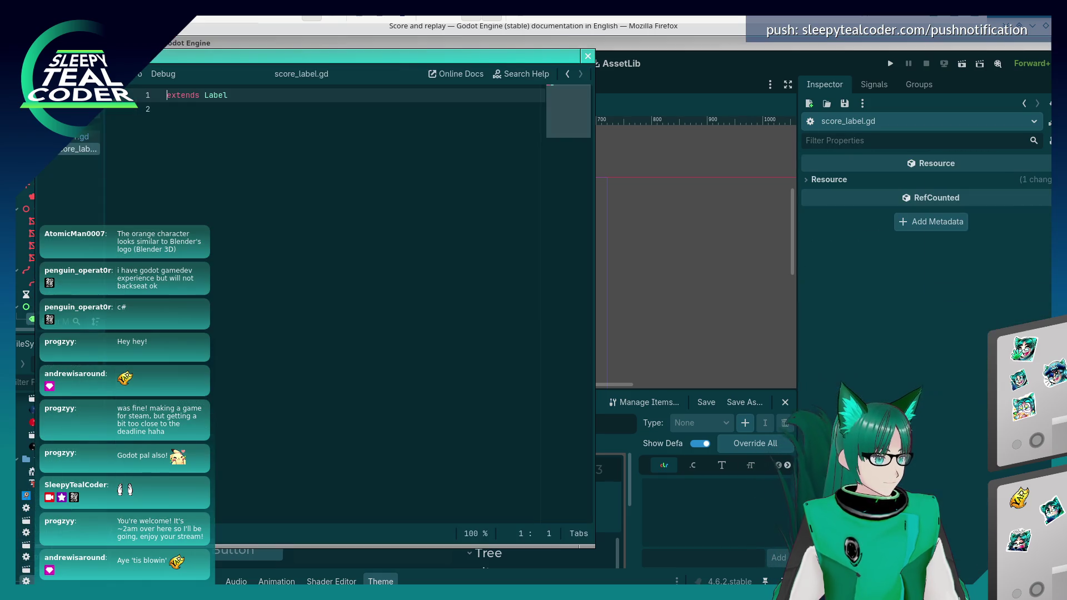
{"action": "left_click", "coordinate": [433, 175]}
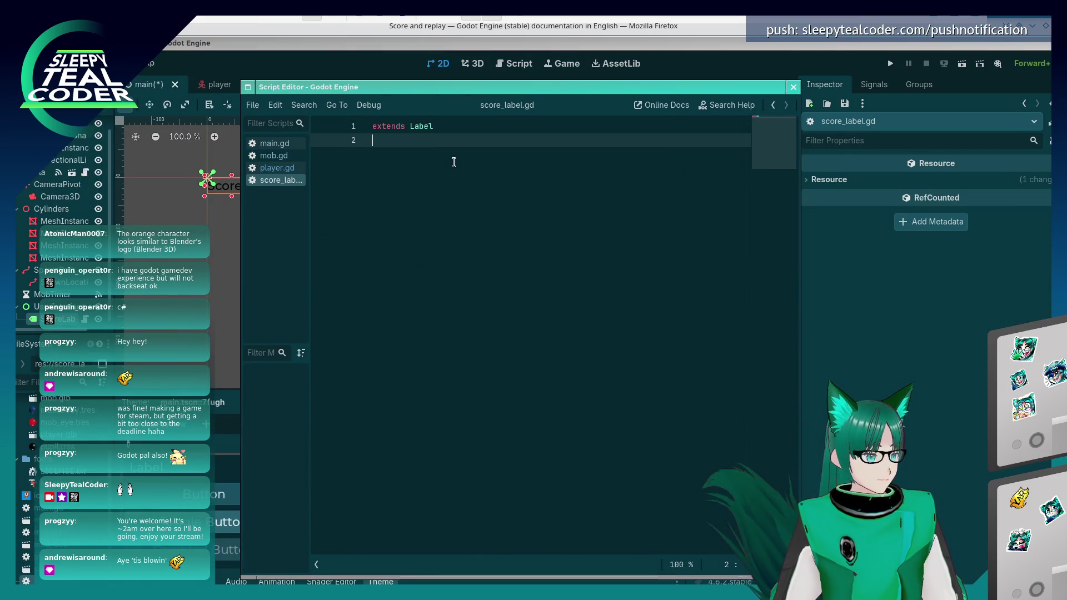
{"action": "key", "text": "Return"}
{"action": "key", "text": "alt+Tab"}
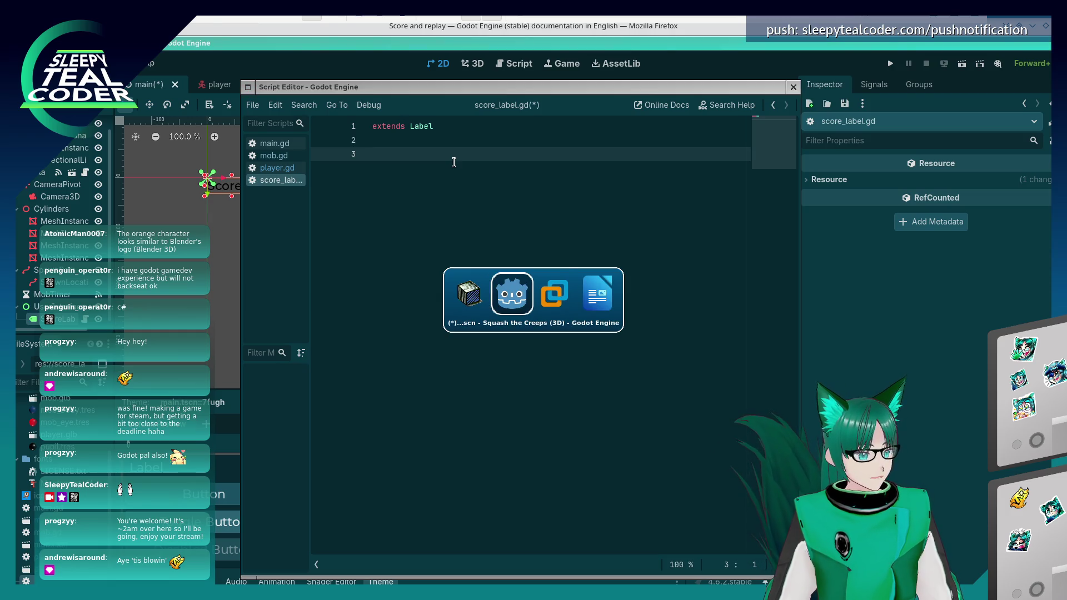
{"action": "key", "text": "alt+Tab"}
{"action": "key", "text": "alt+Tab"}
{"action": "type", "text": "v"}
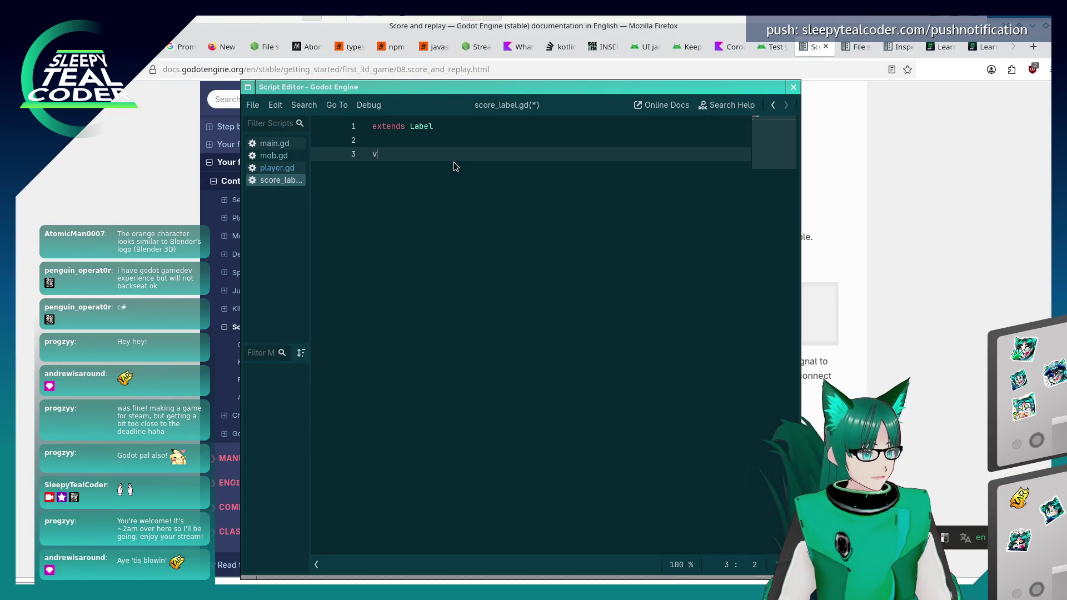
{"action": "type", "text": "ar score = 0"}
{"action": "key", "text": "Return"}
{"action": "key", "text": "alt+Tab"}
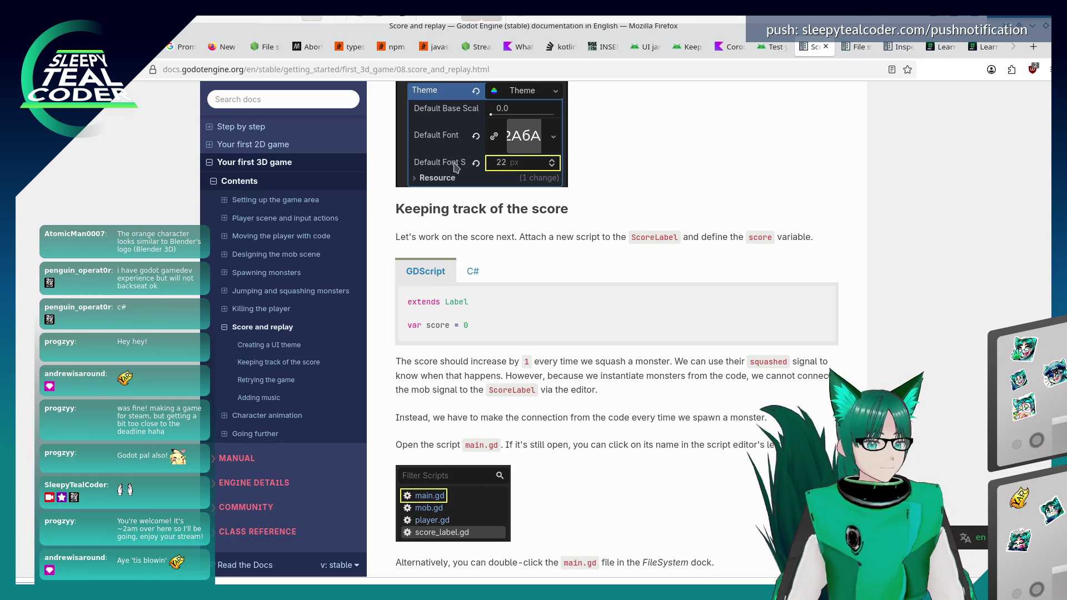
{"action": "scroll", "coordinate": [567, 360], "scroll_direction": "down", "scroll_amount": 5}
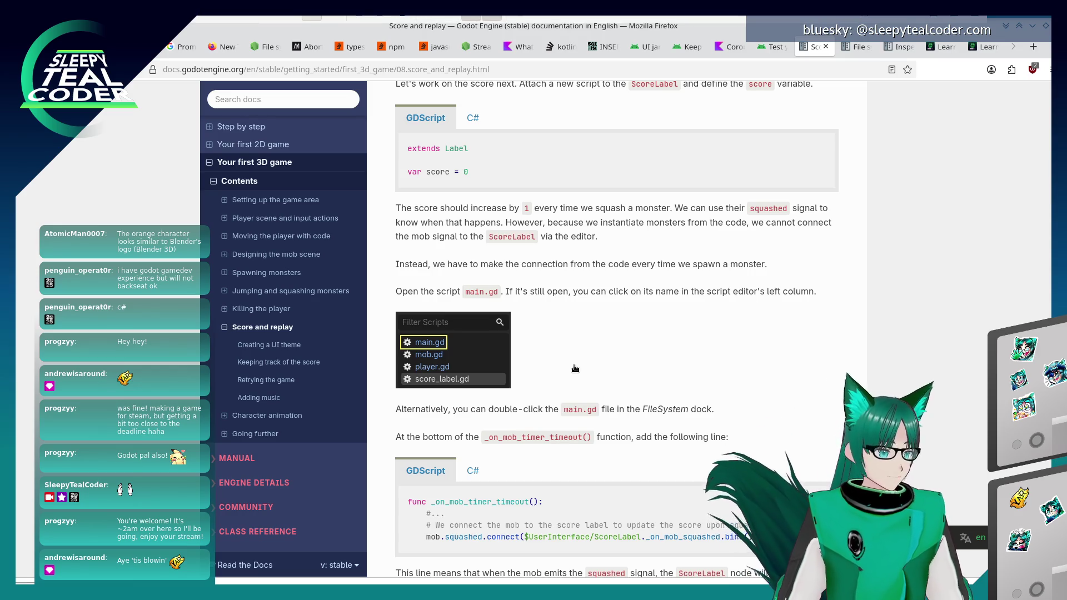
{"action": "key", "text": "alt+Tab"}
{"action": "key", "text": "alt+Tab"}
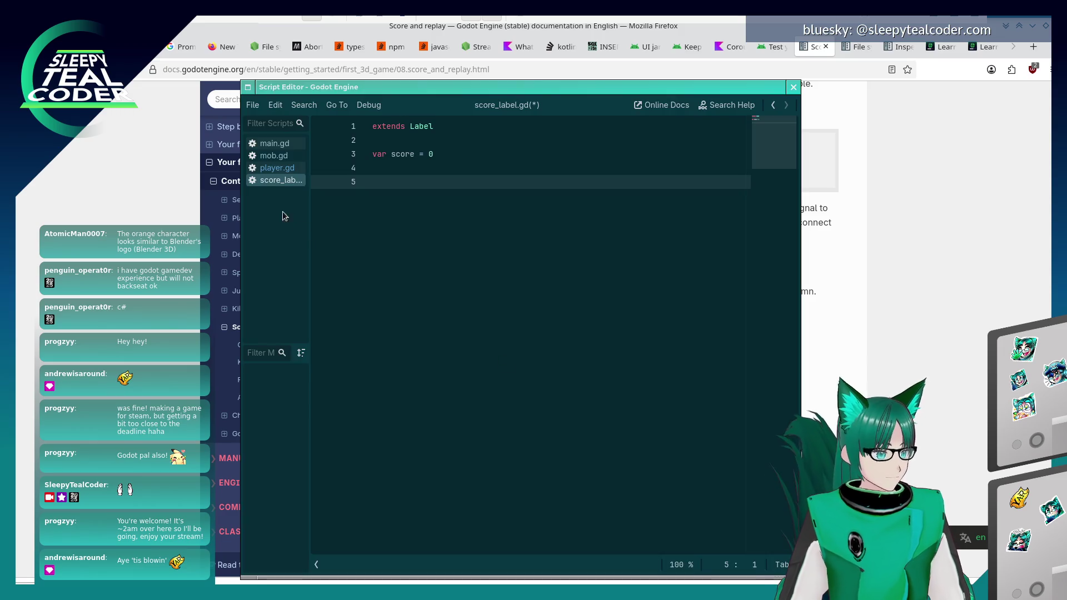
Open main.gd in the script editor and scroll the docs to the mob.squashed.connect step.
{"action": "left_click", "coordinate": [272, 146]}
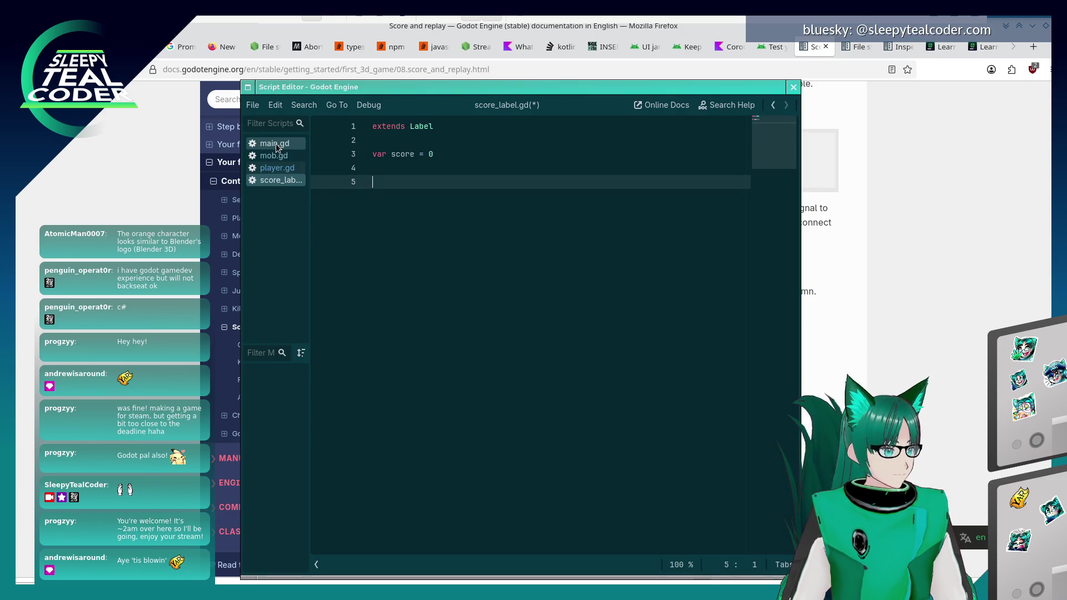
{"action": "left_click", "coordinate": [820, 250]}
{"action": "scroll", "coordinate": [689, 354], "scroll_direction": "down", "scroll_amount": 3}
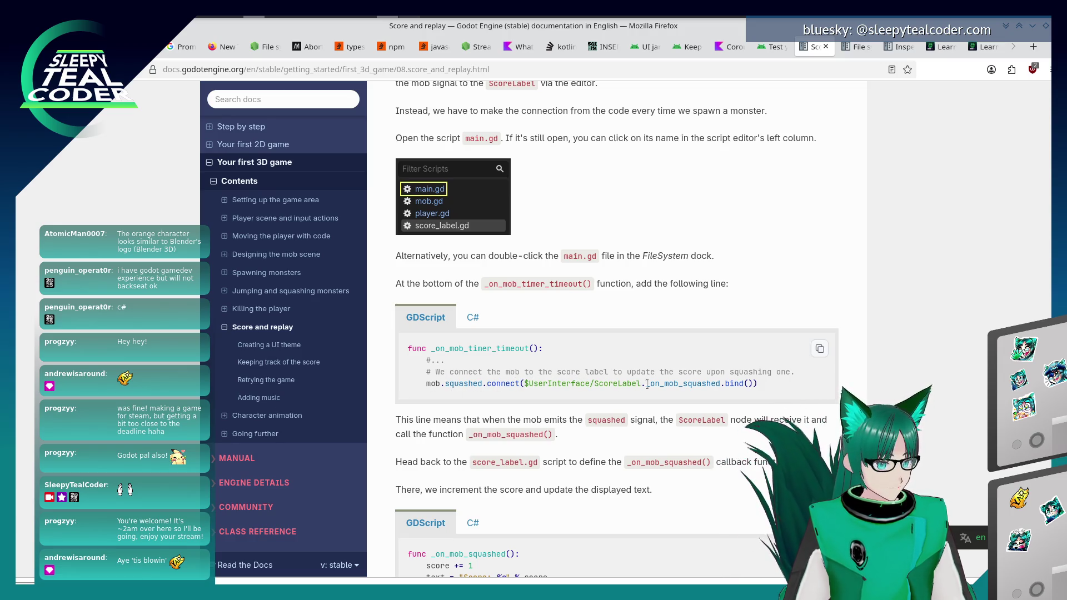
{"action": "key", "text": "alt+Tab"}
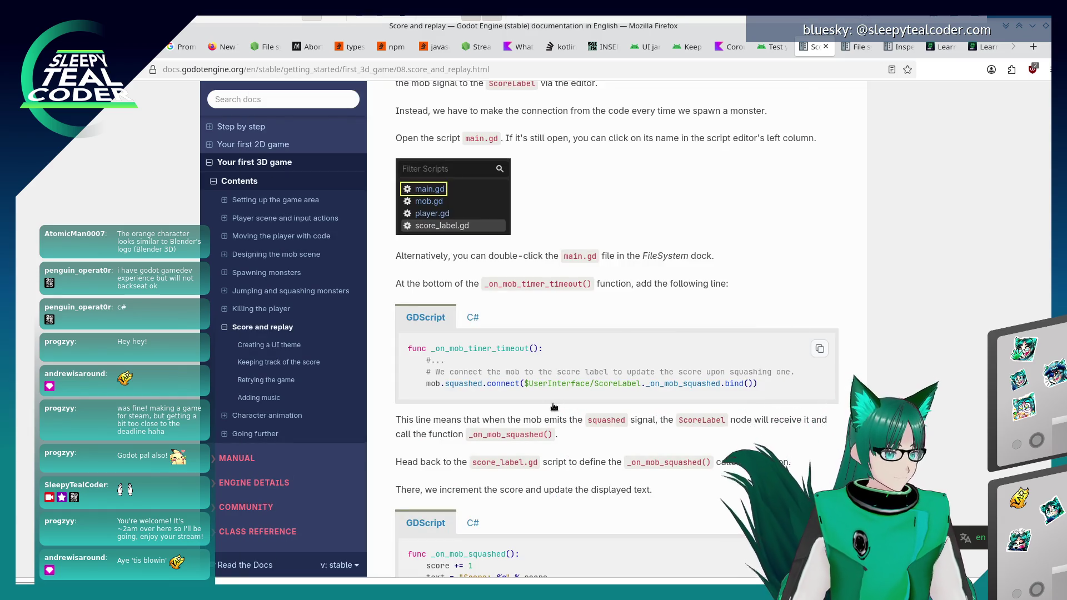
{"action": "key", "text": "alt+Tab"}
{"action": "key", "text": "alt+Tab"}
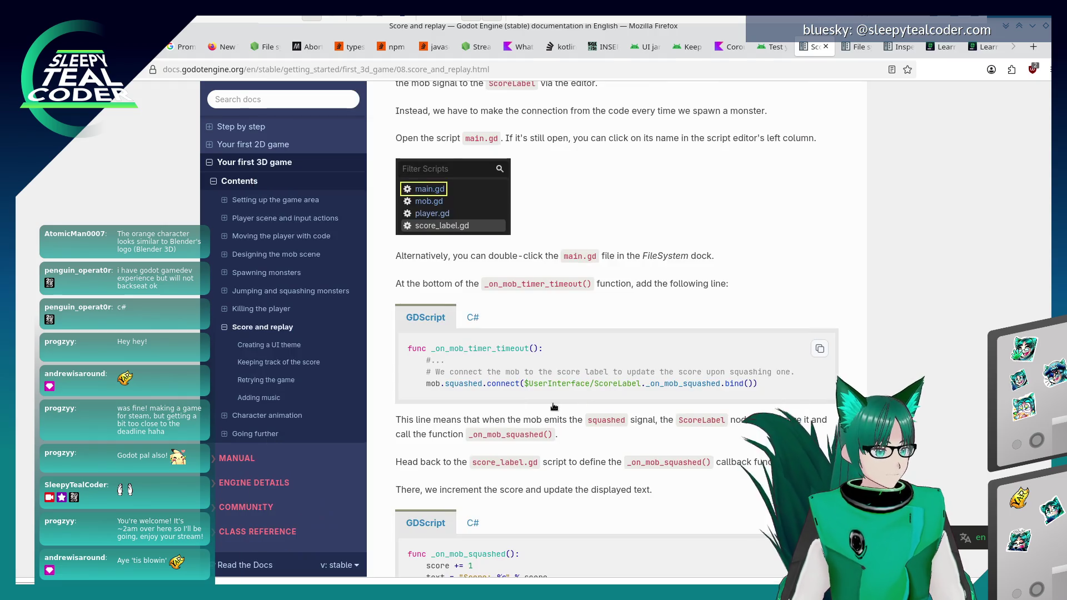
{"action": "key", "text": "alt+Tab"}
After add_child(mob), add the comment '# We connect the mob to the score label to update the score upon squashing one.'.
{"action": "left_click", "coordinate": [553, 404]}
{"action": "type", "text": "# We c"}
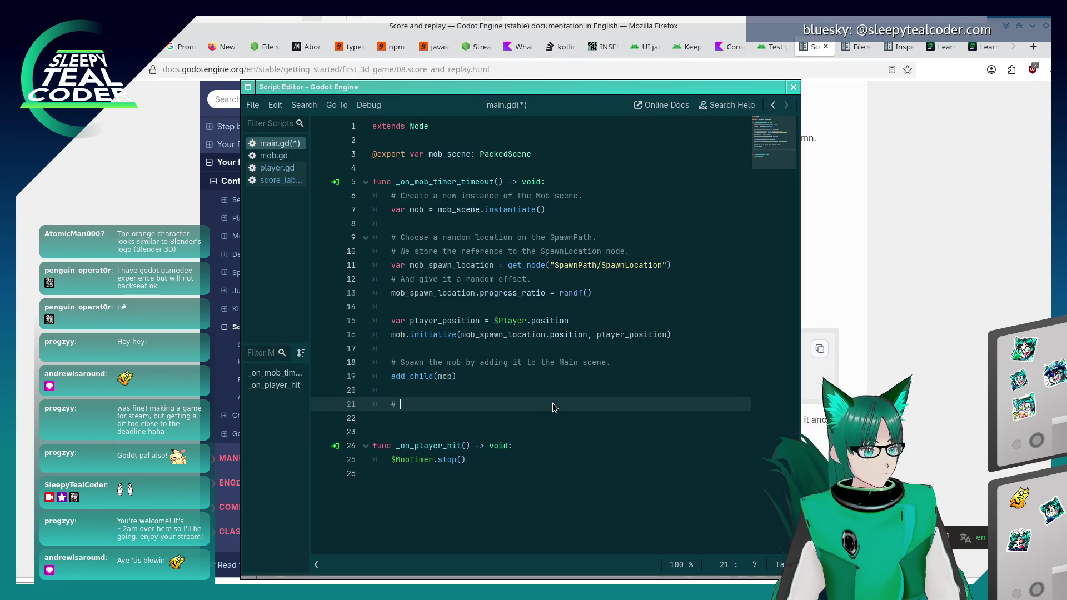
{"action": "left_click_drag", "start_coordinate": [553, 86], "coordinate": [553, 357]}
{"action": "left_click", "coordinate": [554, 188]}
{"action": "scroll", "coordinate": [552, 184], "scroll_direction": "down", "scroll_amount": 3}
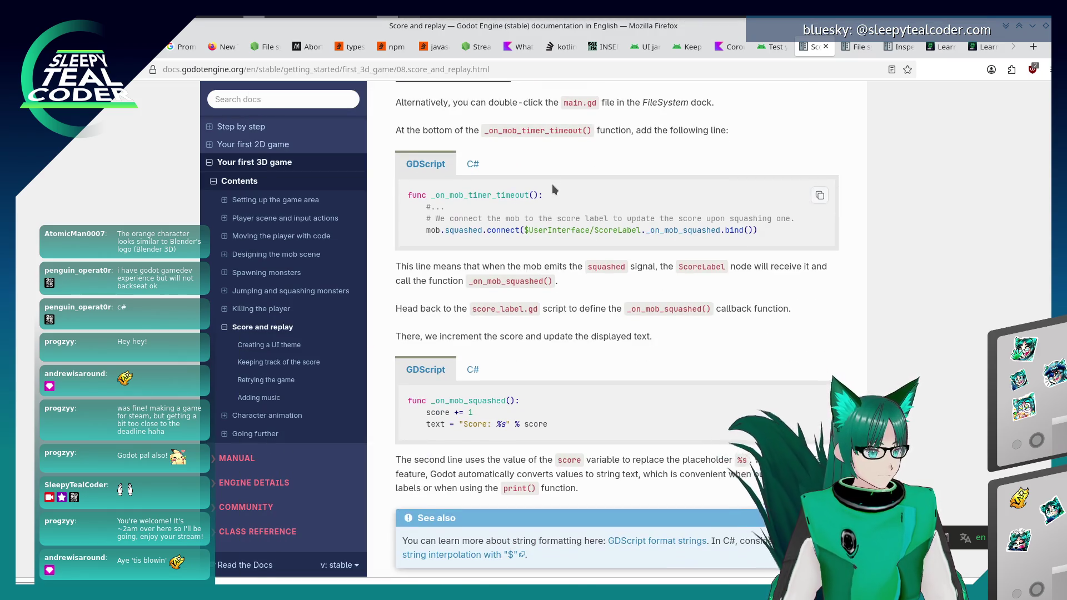
{"action": "key", "text": "alt+Tab"}
{"action": "left_click_drag", "start_coordinate": [501, 363], "coordinate": [563, 310]}
{"action": "scroll", "coordinate": [563, 386], "scroll_direction": "down", "scroll_amount": 2}
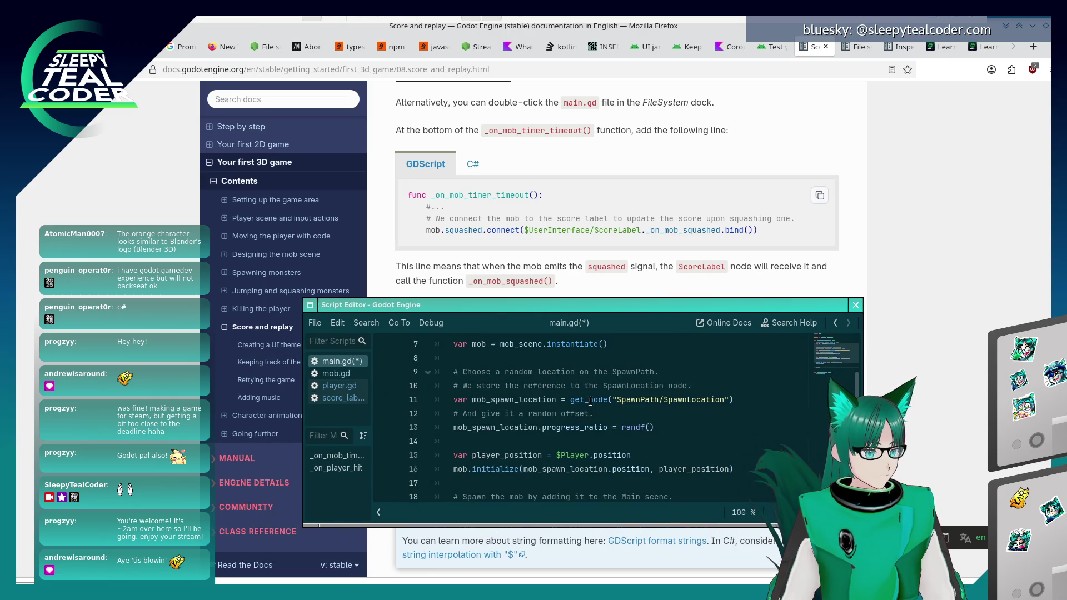
{"action": "scroll", "coordinate": [563, 386], "scroll_direction": "down", "scroll_amount": 3}
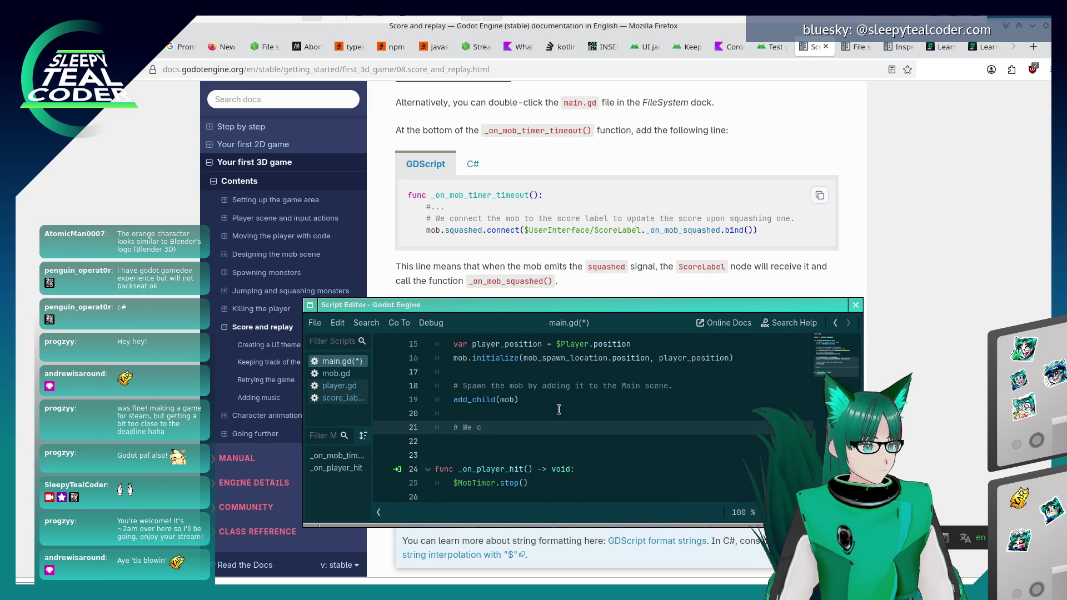
{"action": "type", "text": "onnect the mob to the "}
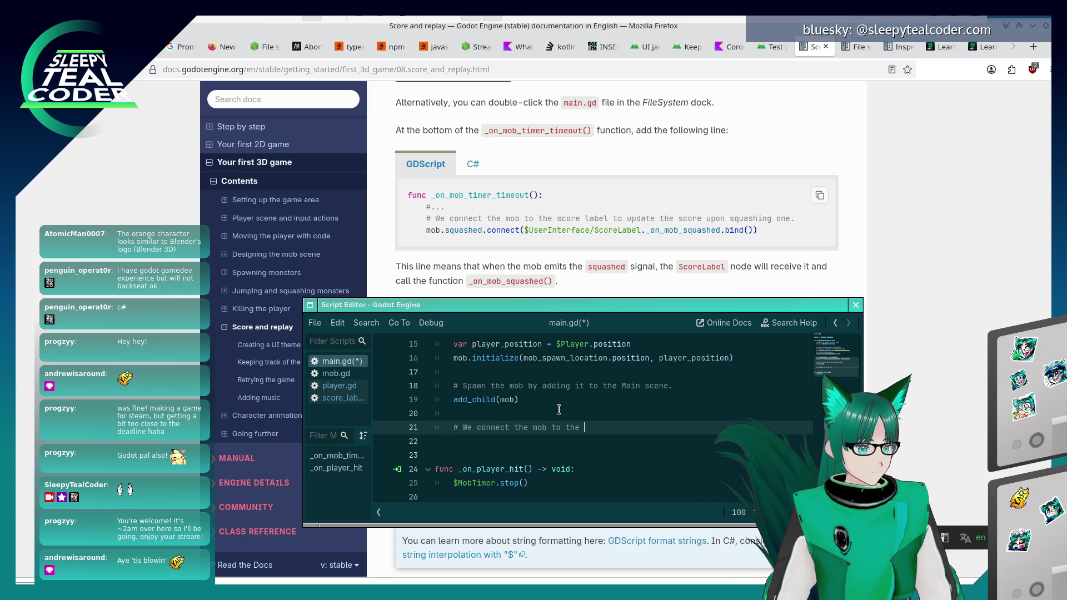
{"action": "type", "text": "score label to update the score upon squashing"}
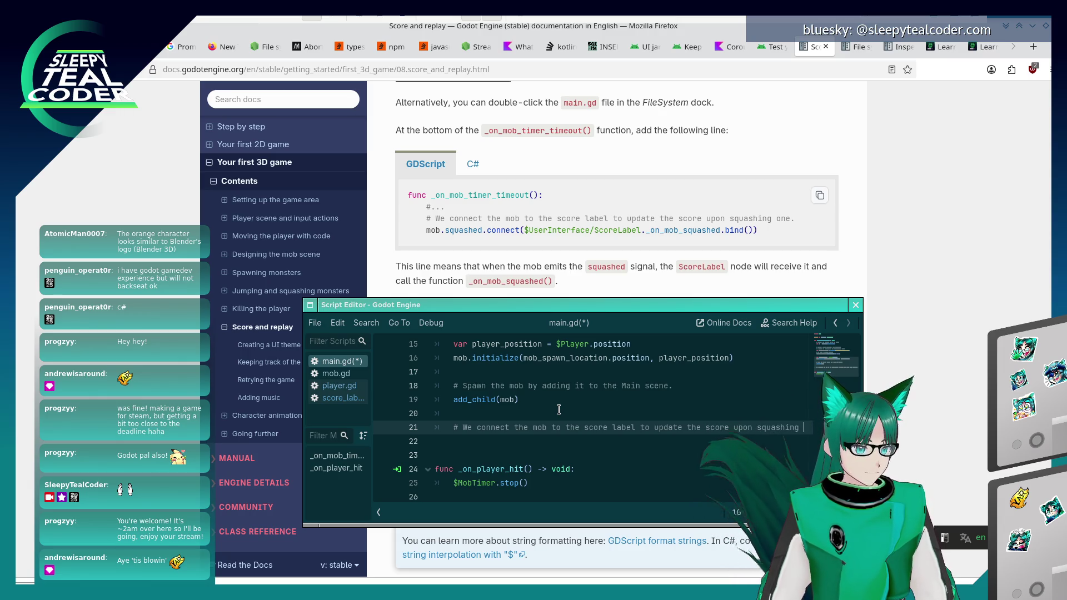
{"action": "type", "text": " one."}
{"action": "key", "text": "Return"}
Add 'mob.squashed.connect($UserInterface/ScoreLabel._on_mob_squashed.bind())' and save main.gd.
{"action": "type", "text": "mob.s"}
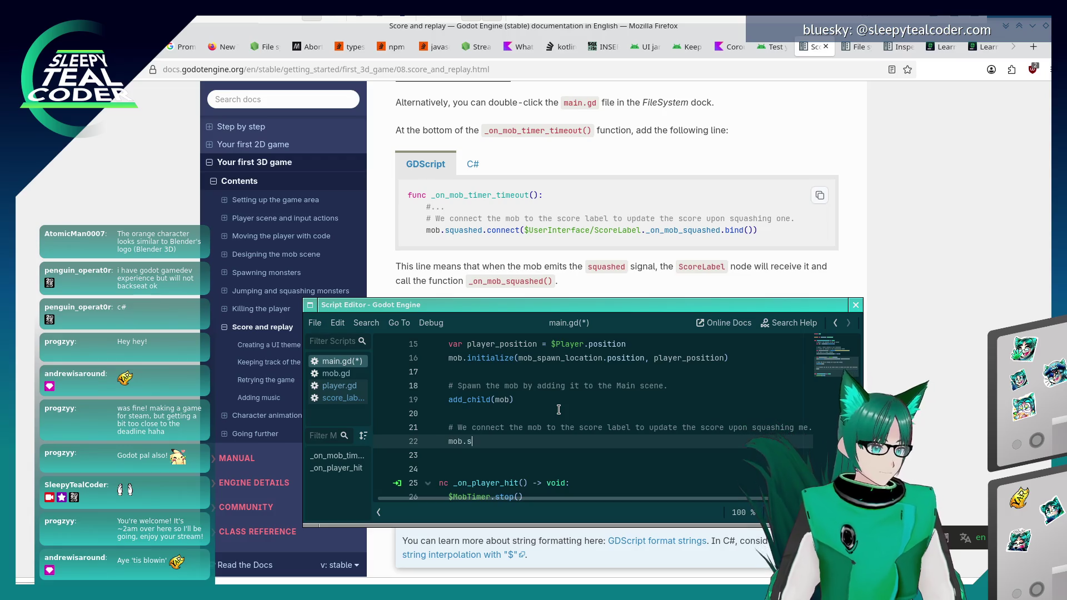
{"action": "type", "text": "quashed.connect($UserInter"}
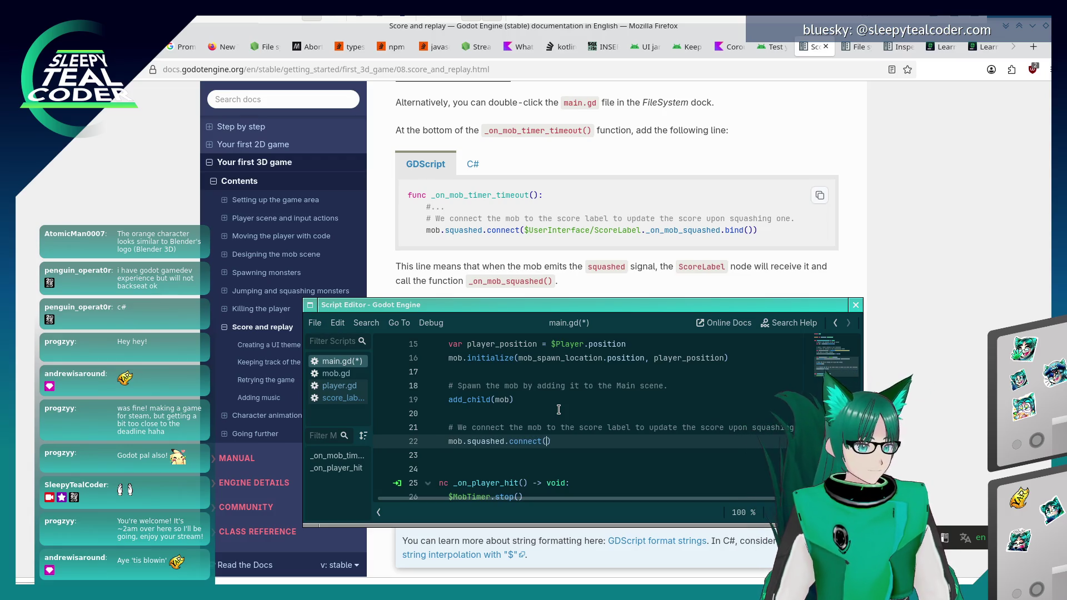
{"action": "type", "text": "face/ScoreLabe"}
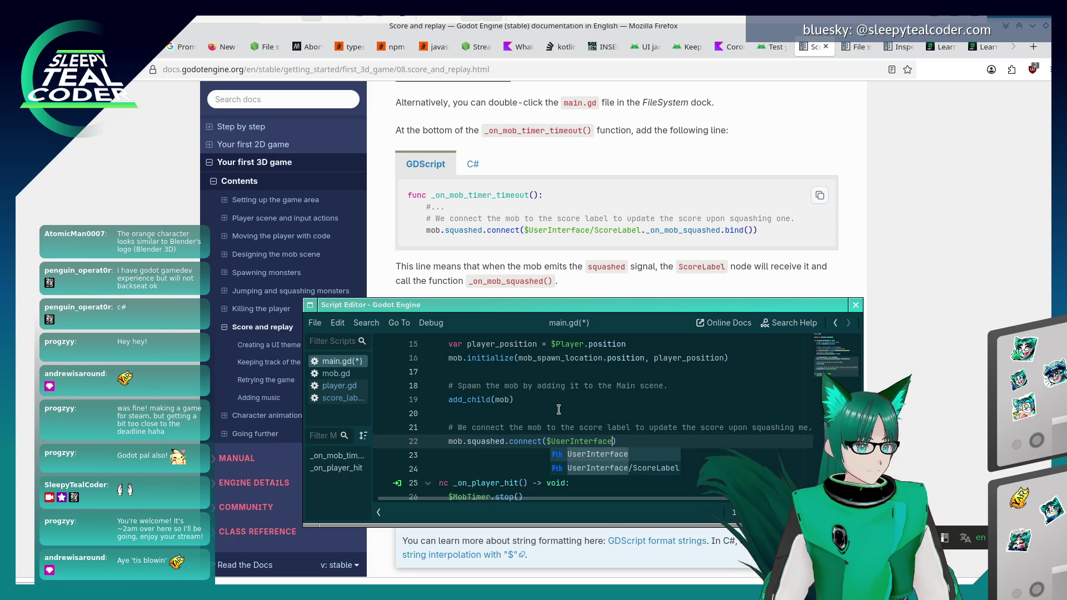
{"action": "type", "text": "l.on_mo"}
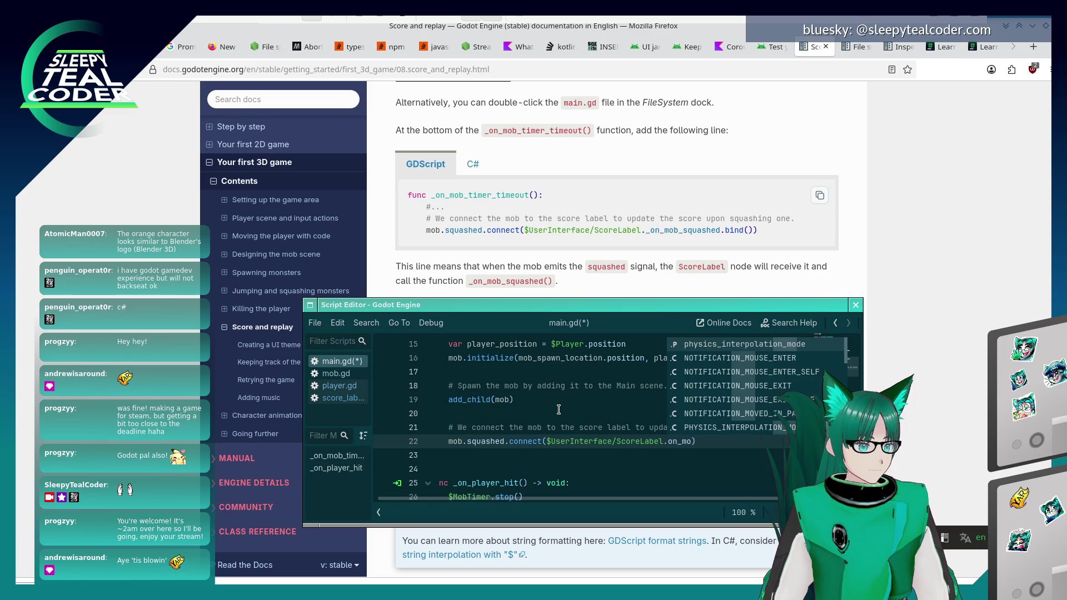
{"action": "type", "text": "b_s"}
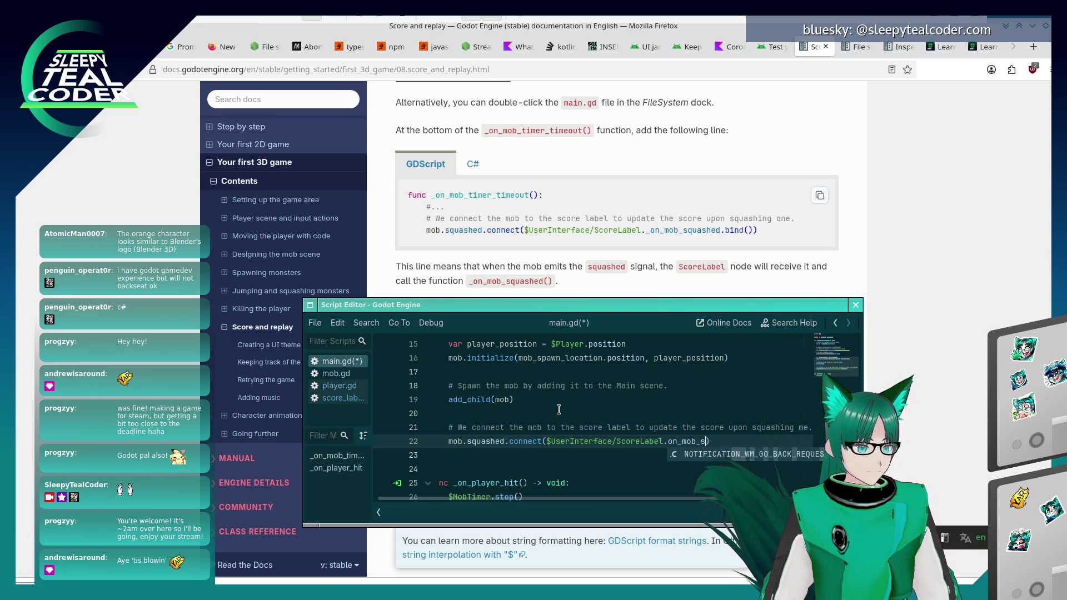
{"action": "key", "text": "BackSpace"}
{"action": "key", "text": "BackSpace"}
{"action": "key", "text": "BackSpace"}
{"action": "type", "text": "_on"}
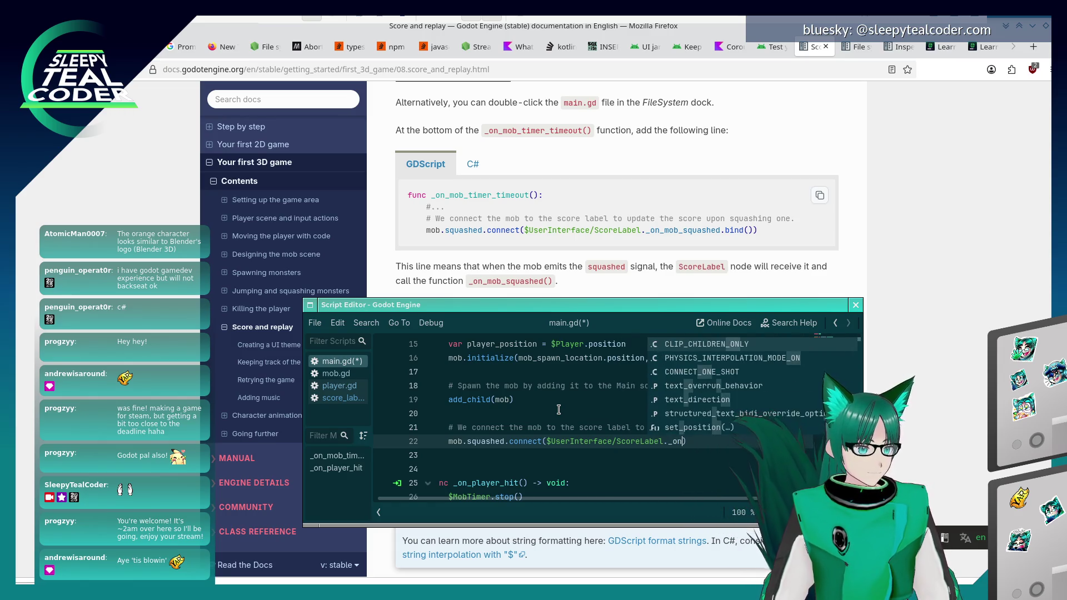
{"action": "type", "text": "_mob_squa"}
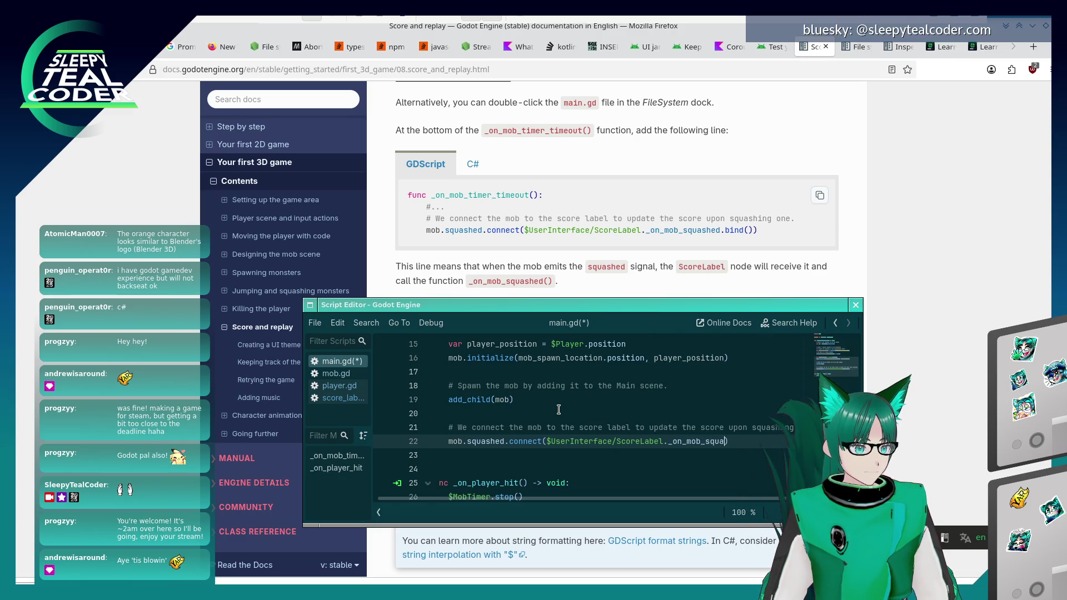
{"action": "type", "text": ".bind()"}
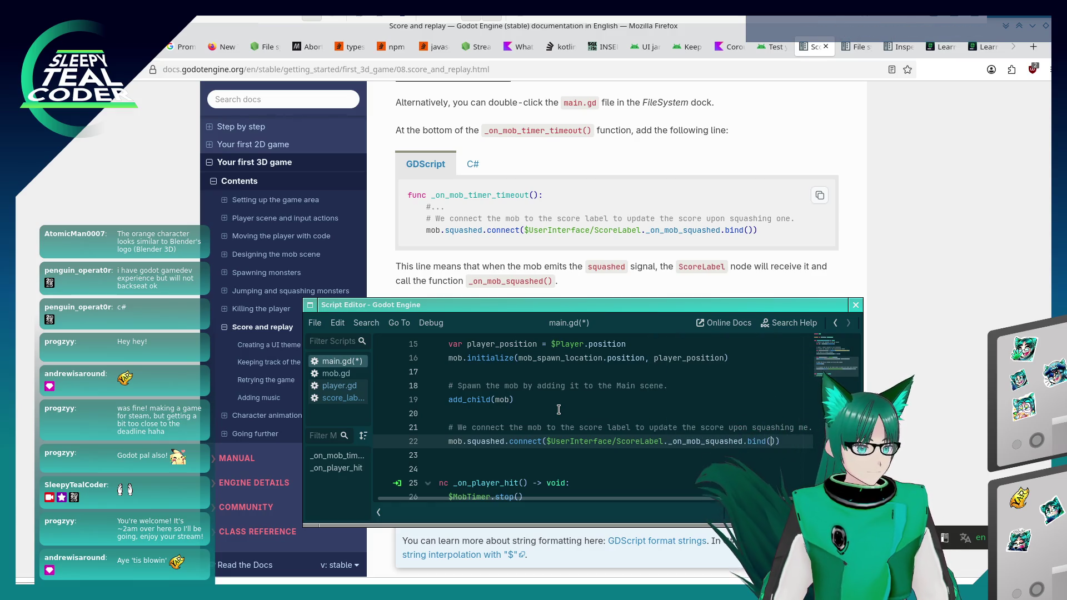
{"action": "key", "text": "Down"}
{"action": "key", "text": "ctrl+s"}
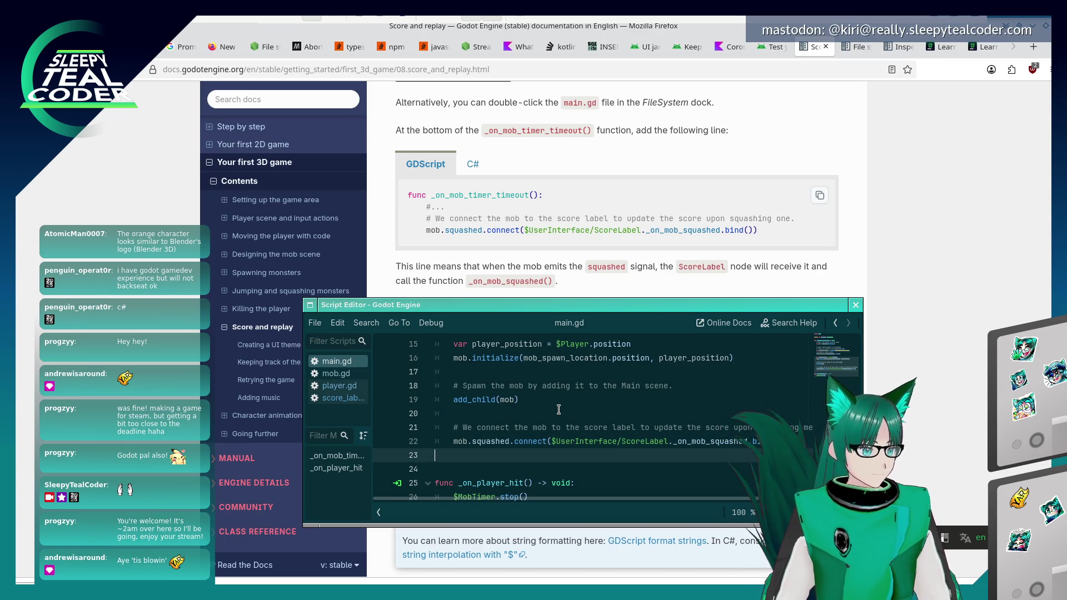
{"action": "left_click", "coordinate": [569, 284]}
Open score_label.gd alongside the docs' _on_mob_squashed code sample.
{"action": "scroll", "coordinate": [554, 371], "scroll_direction": "down", "scroll_amount": 3}
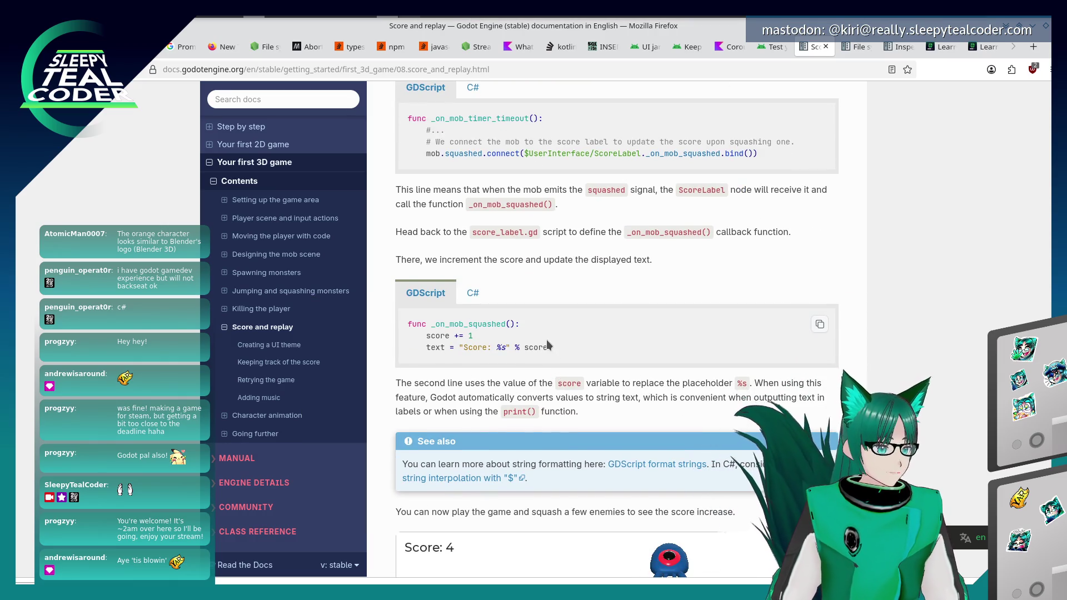
{"action": "key", "text": "alt+Tab"}
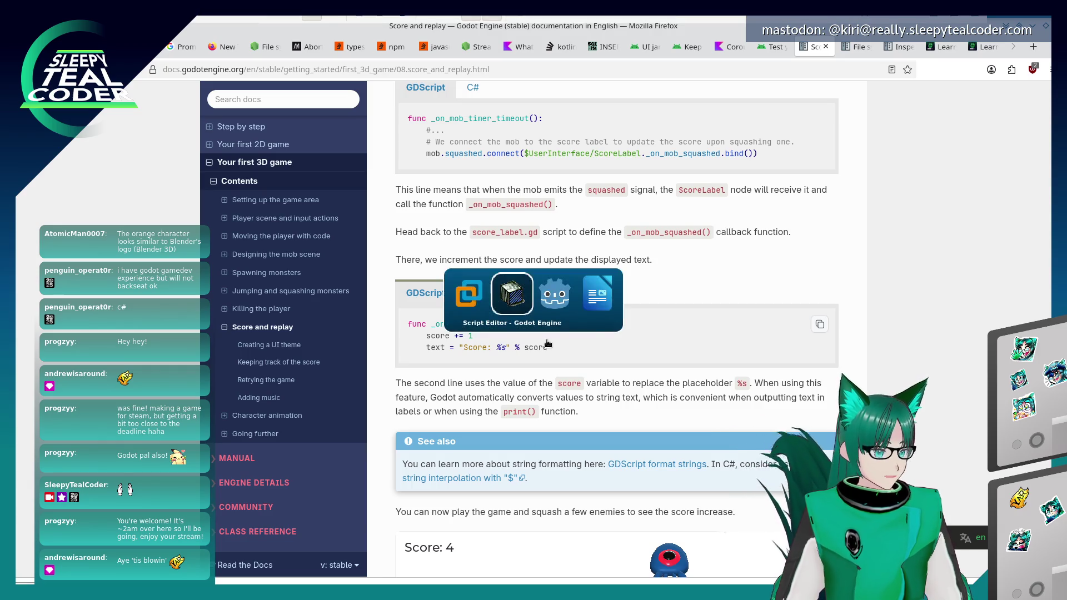
{"action": "left_click", "coordinate": [339, 398]}
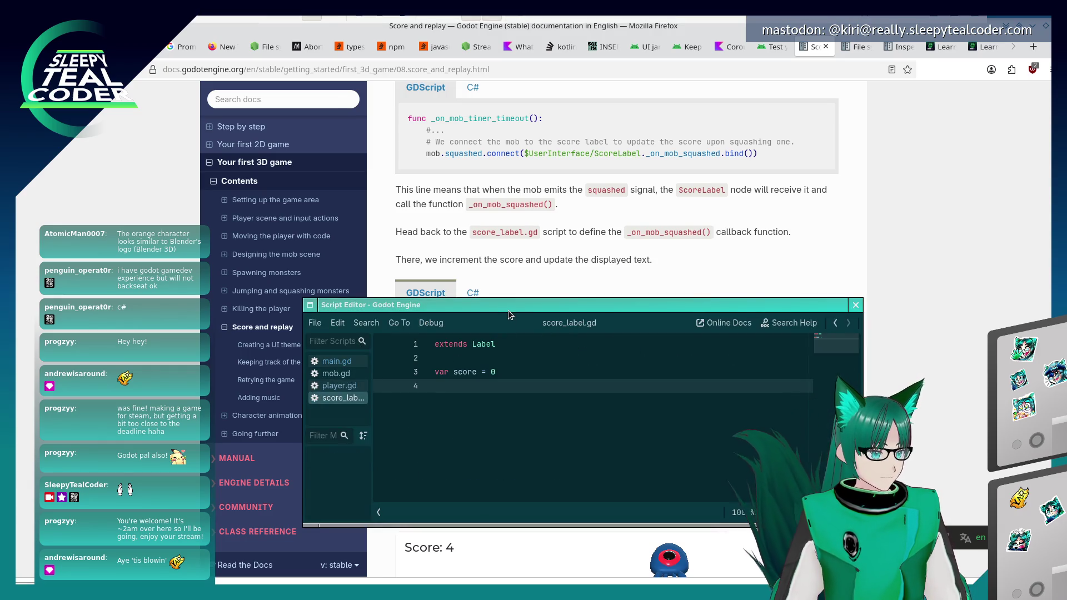
{"action": "left_click_drag", "start_coordinate": [508, 310], "coordinate": [507, 359]}
{"action": "left_click", "coordinate": [573, 276]}
{"action": "scroll", "coordinate": [573, 275], "scroll_direction": "down", "scroll_amount": 3}
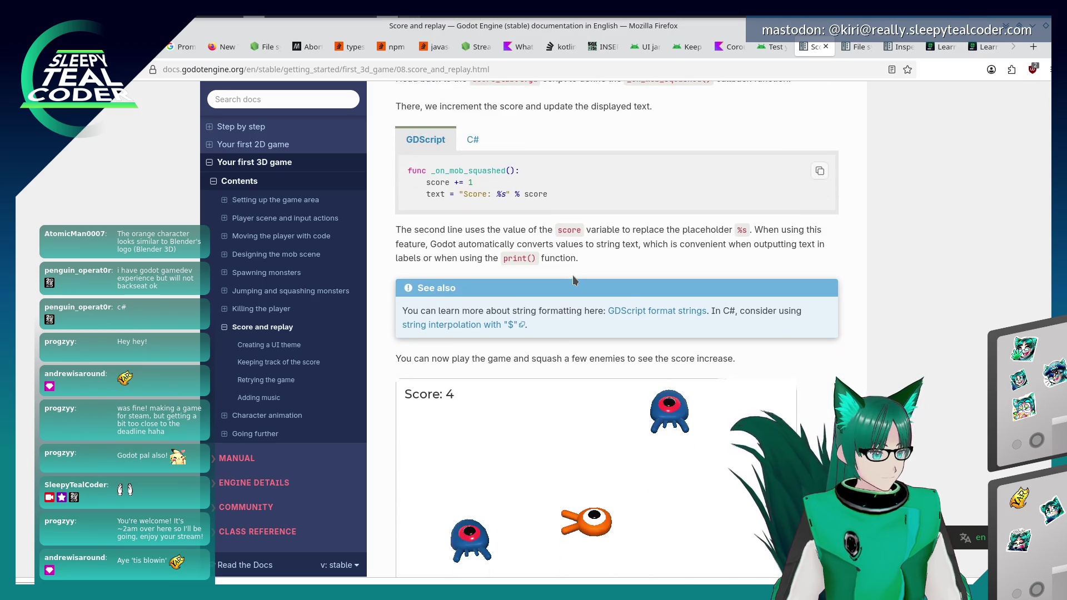
{"action": "key", "text": "alt+Tab"}
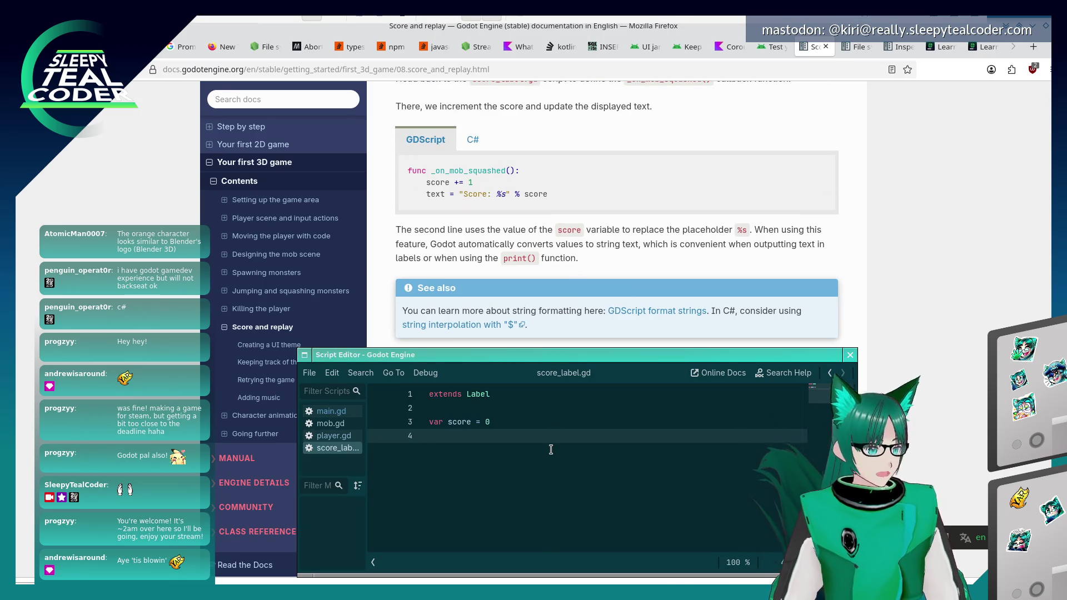
Add func _on_mob_squashed() with 'score += 1' and 'text = "Score: %s" % score'.
{"action": "key", "text": "Return"}
{"action": "type", "text": "func _on"}
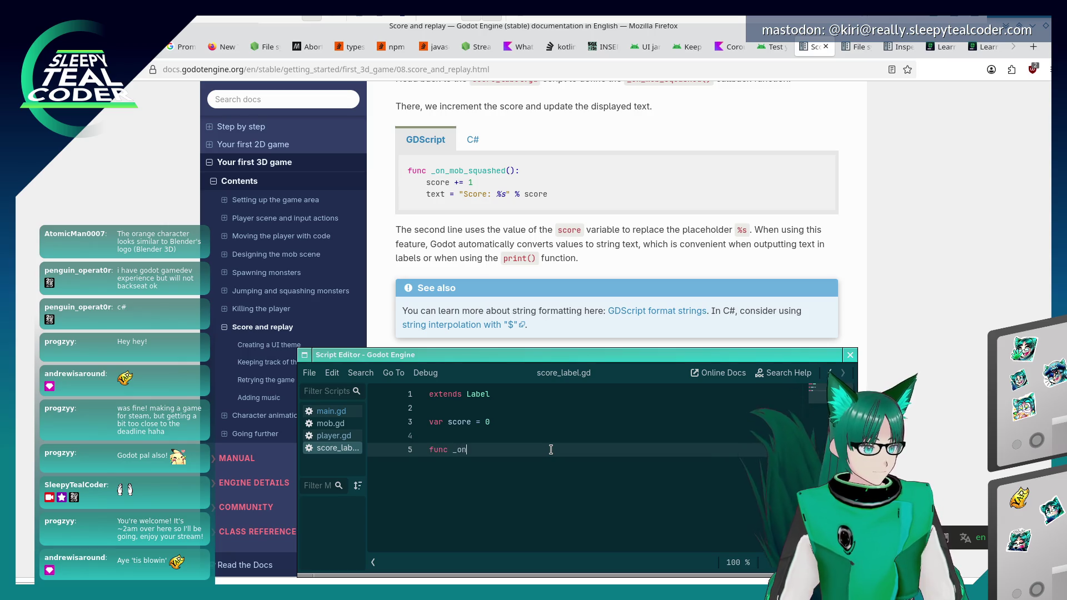
{"action": "type", "text": "_mob_squashed"}
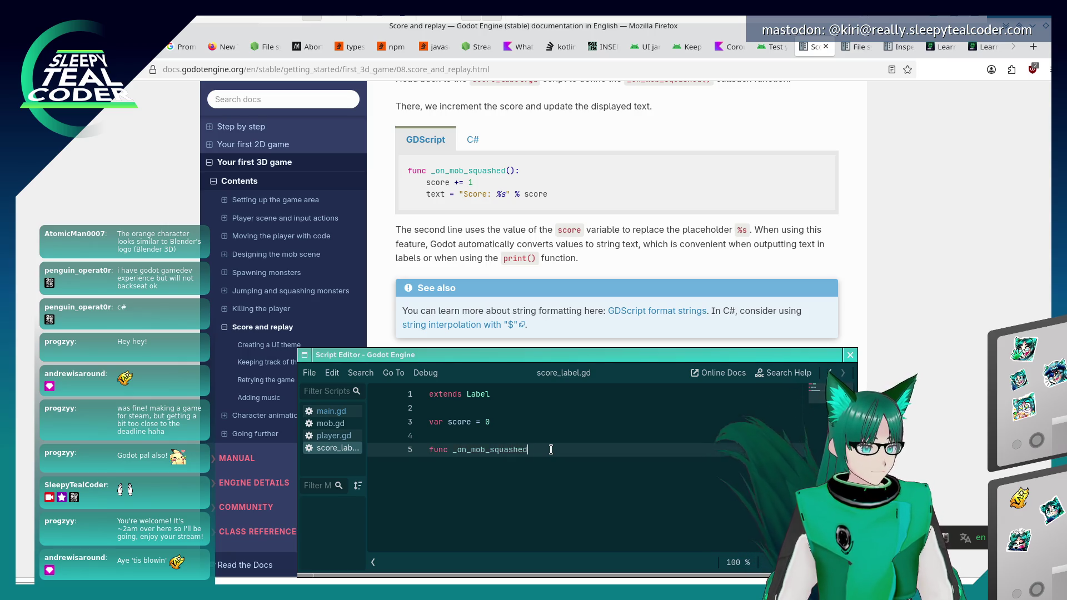
{"action": "type", "text": "():"}
{"action": "key", "text": "Return"}
{"action": "type", "text": "score += "}
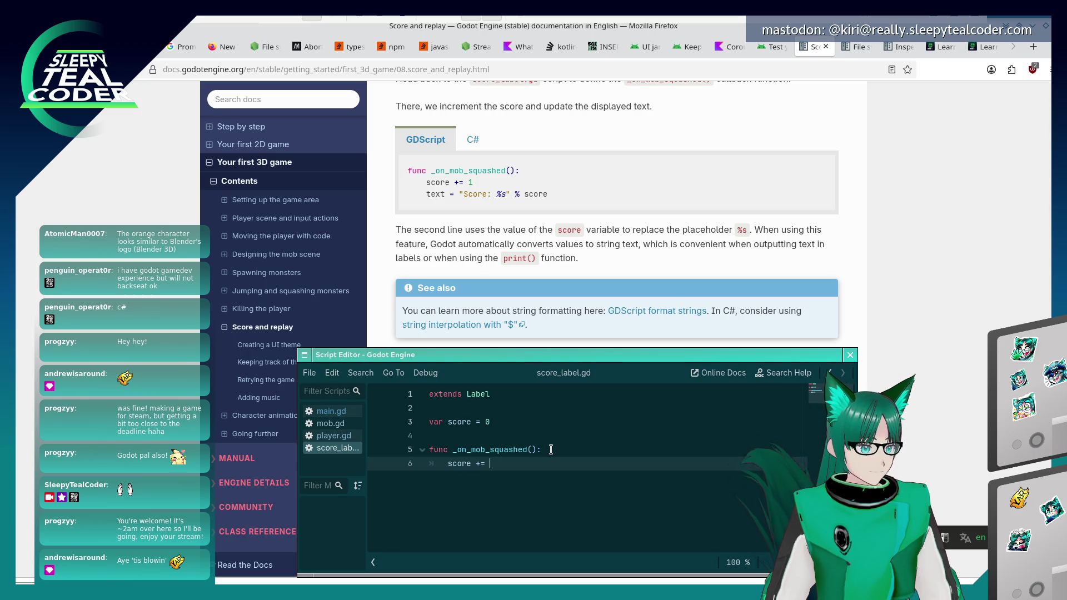
{"action": "type", "text": "1"}
{"action": "key", "text": "Return"}
{"action": "type", "text": "text = \""}
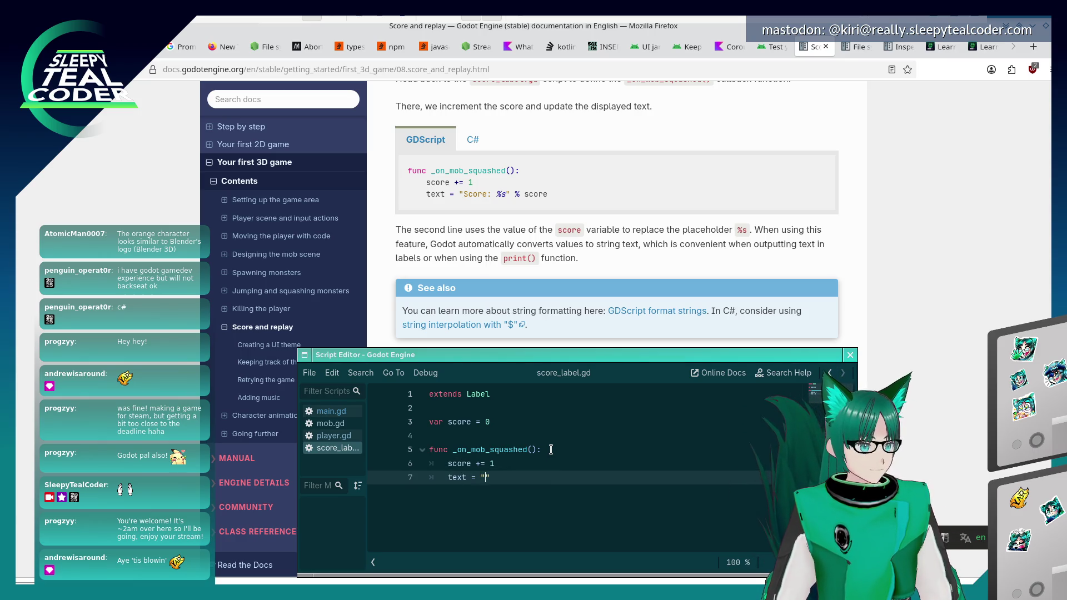
{"action": "type", "text": "Score: %"}
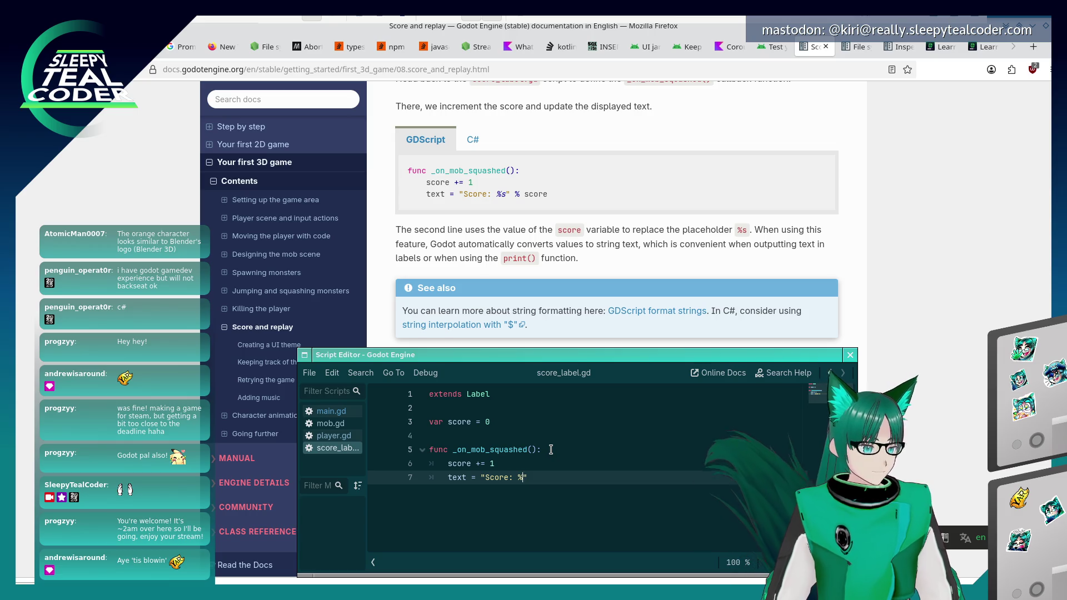
{"action": "type", "text": "s\" % score"}
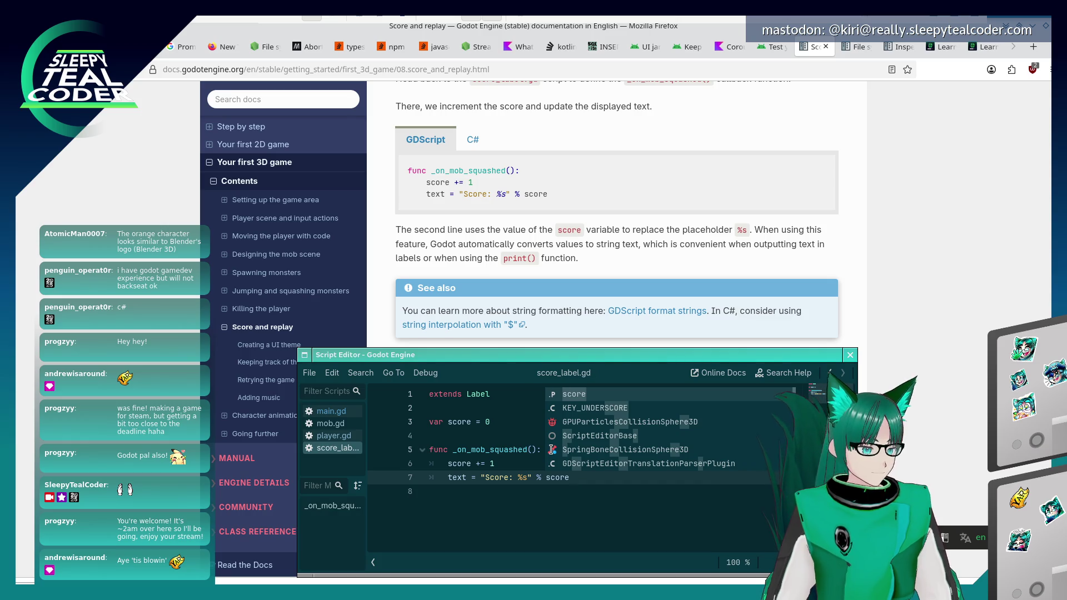
{"action": "key", "text": "Escape"}
{"action": "left_click", "coordinate": [583, 308]}
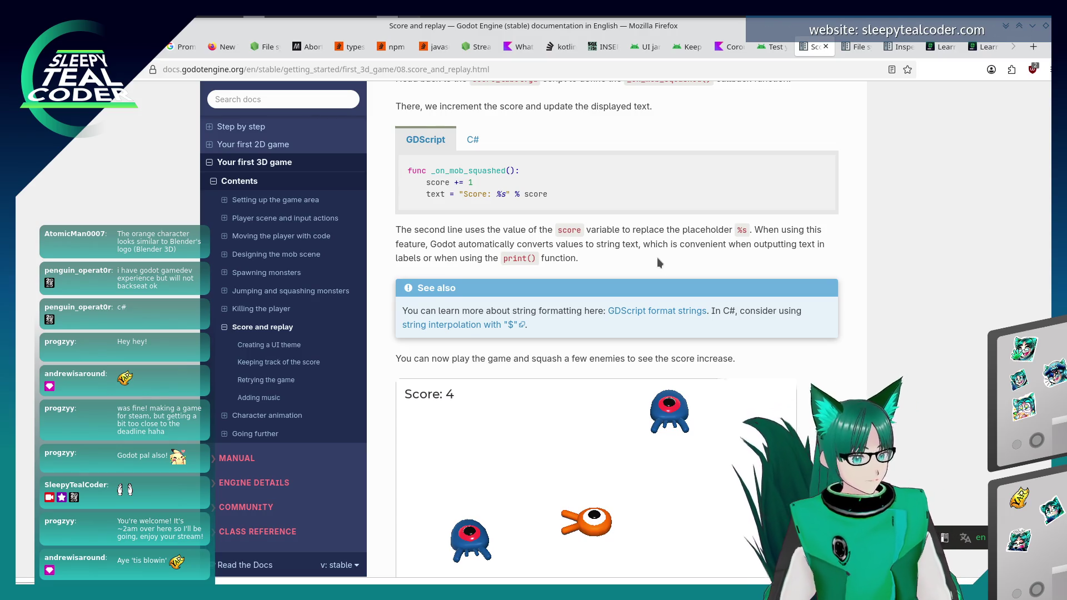
Review the docs' Score demo and Note, then run the game from Godot with F5.
{"action": "scroll", "coordinate": [657, 258], "scroll_direction": "down", "scroll_amount": 5}
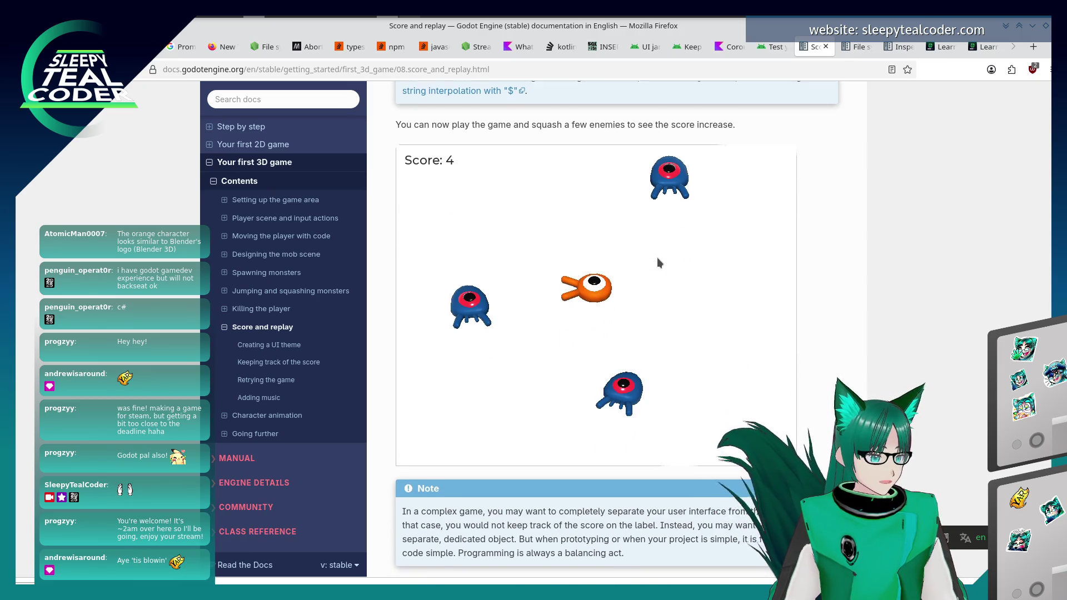
{"action": "scroll", "coordinate": [657, 257], "scroll_direction": "down", "scroll_amount": 1}
{"action": "scroll", "coordinate": [657, 258], "scroll_direction": "up", "scroll_amount": 1}
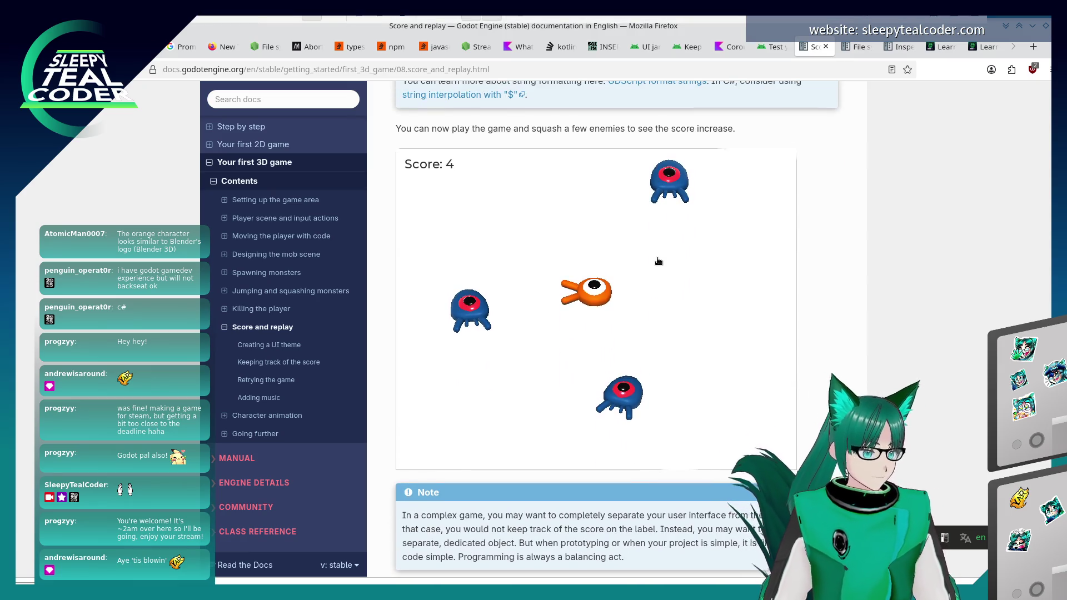
{"action": "key", "text": "alt+Tab"}
{"action": "key", "text": "alt+Tab"}
{"action": "key", "text": "alt+Tab"}
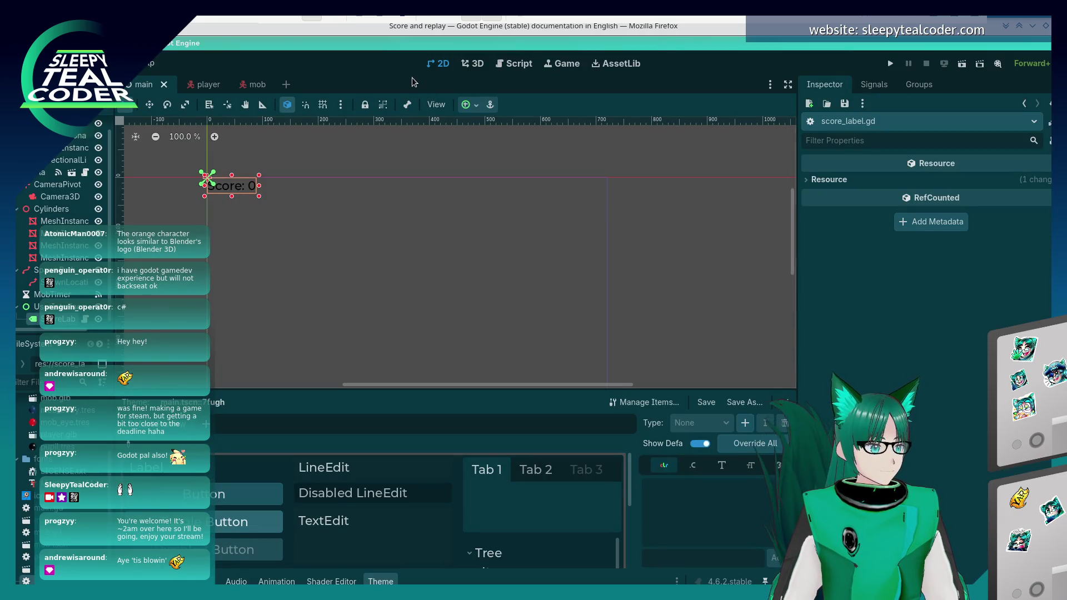
{"action": "left_click", "coordinate": [401, 178]}
{"action": "key", "text": "F5"}
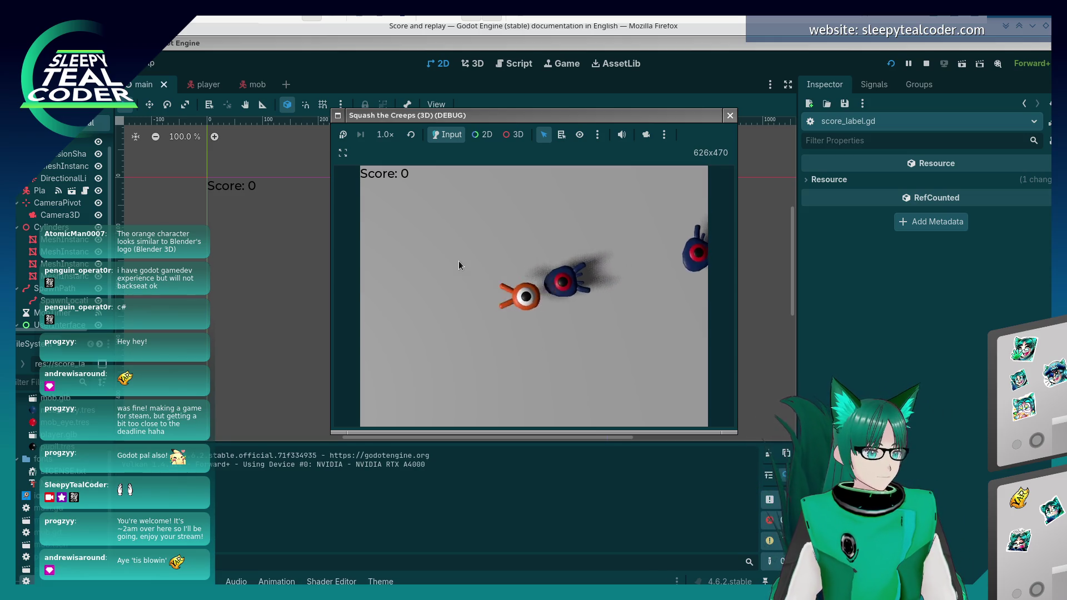
Steer the player left and right and jump onto mobs to squash them.
{"action": "key", "text": "Left"}
{"action": "key", "text": "Right"}
{"action": "key", "text": "Left"}
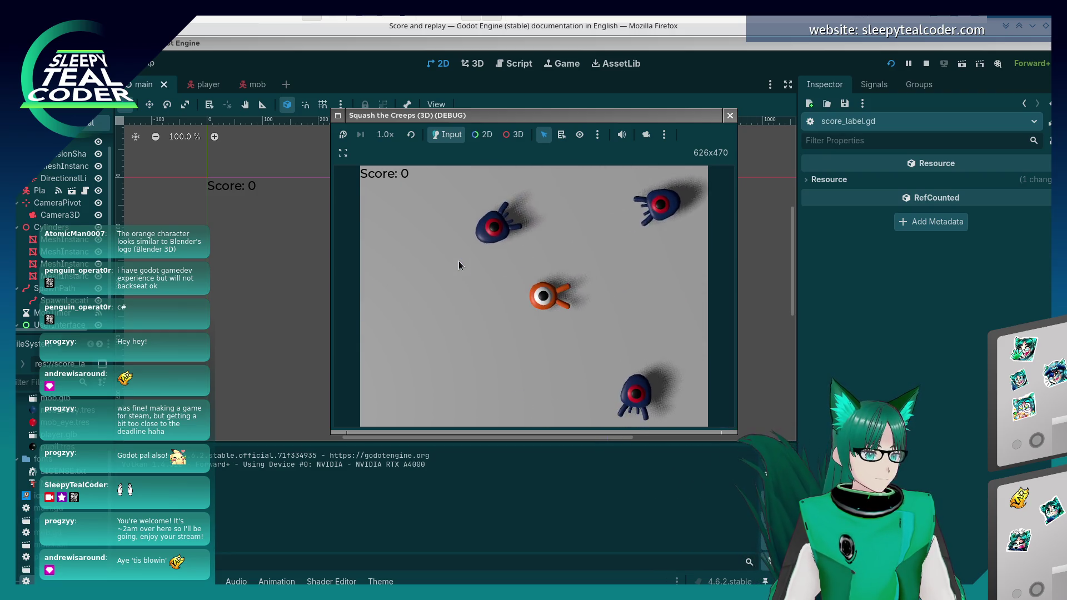
{"action": "key", "text": "Left"}
{"action": "key", "text": "Right"}
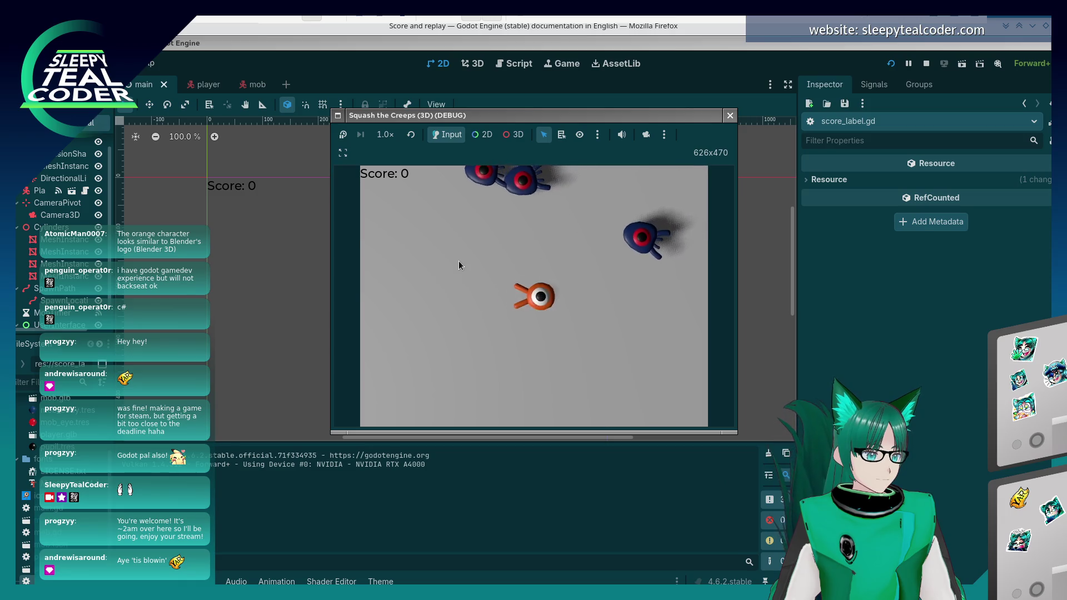
{"action": "key", "text": "Left"}
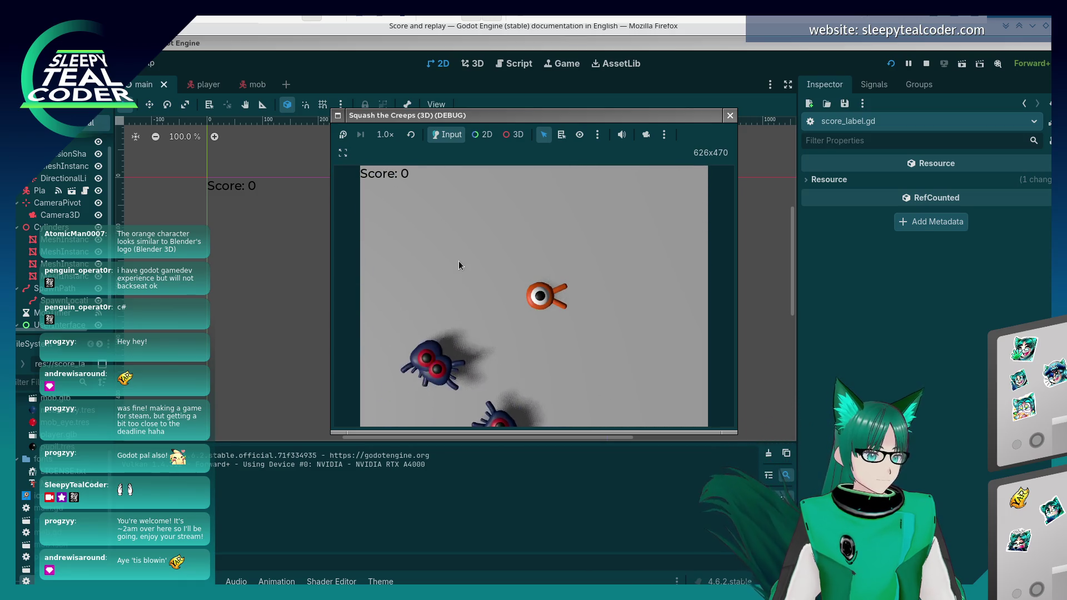
{"action": "key", "text": "Right"}
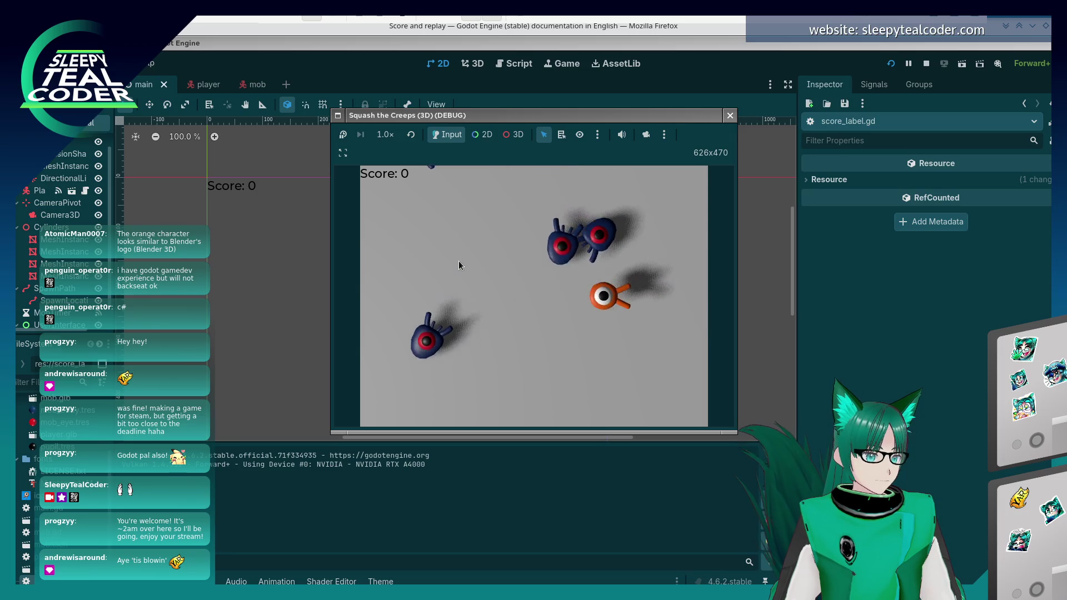
{"action": "key", "text": "Left"}
{"action": "key", "text": "Right"}
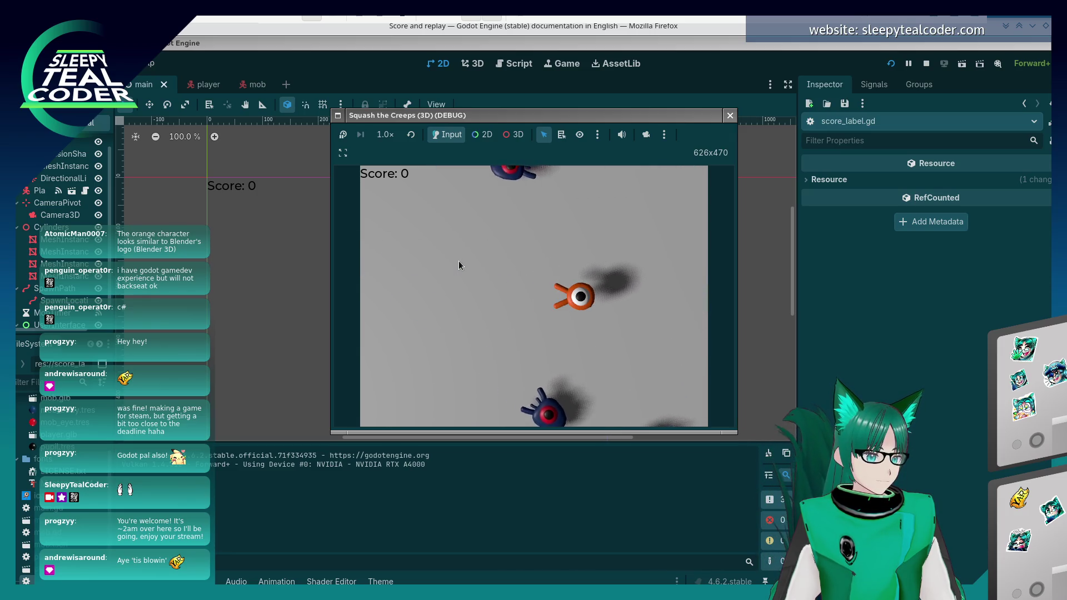
{"action": "key", "text": "Left"}
{"action": "key", "text": "Right"}
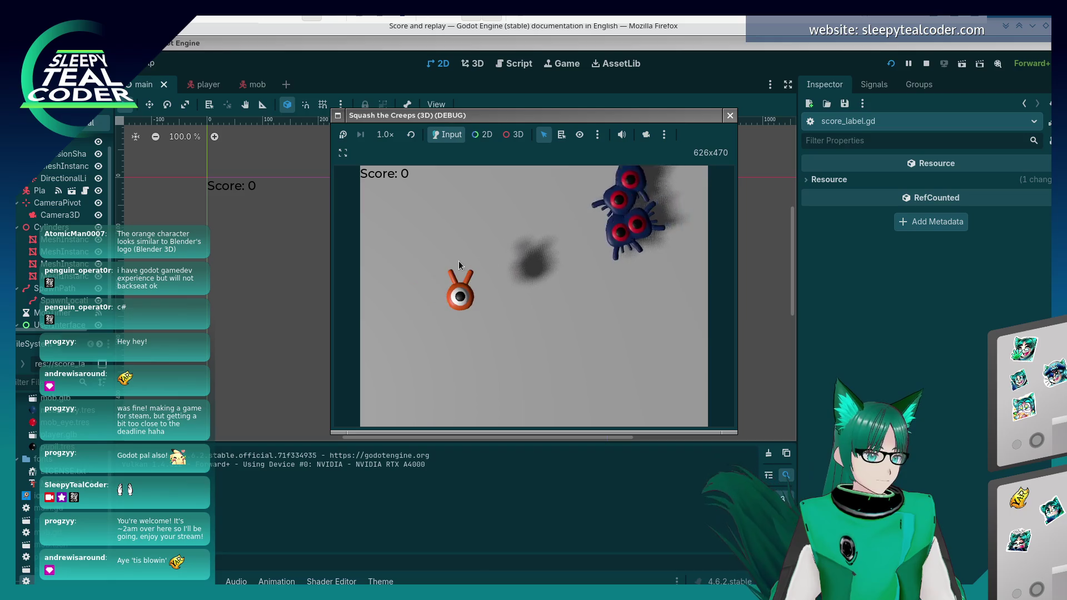
{"action": "key", "text": "Left"}
{"action": "key", "text": "space"}
{"action": "key", "text": "Right"}
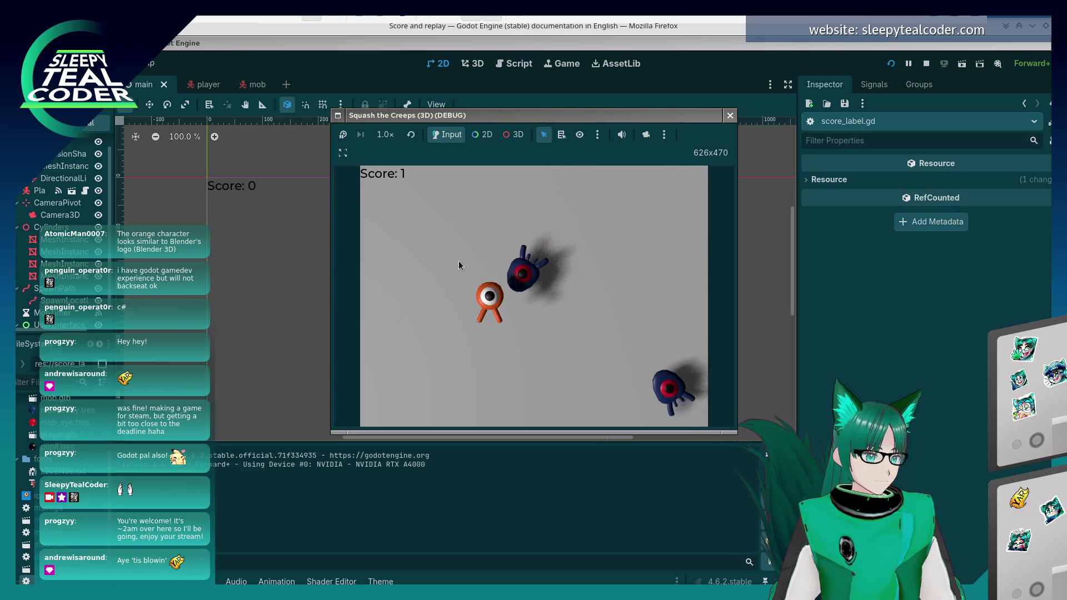
{"action": "key", "text": "space"}
{"action": "key", "text": "Left"}
{"action": "key", "text": "Right"}
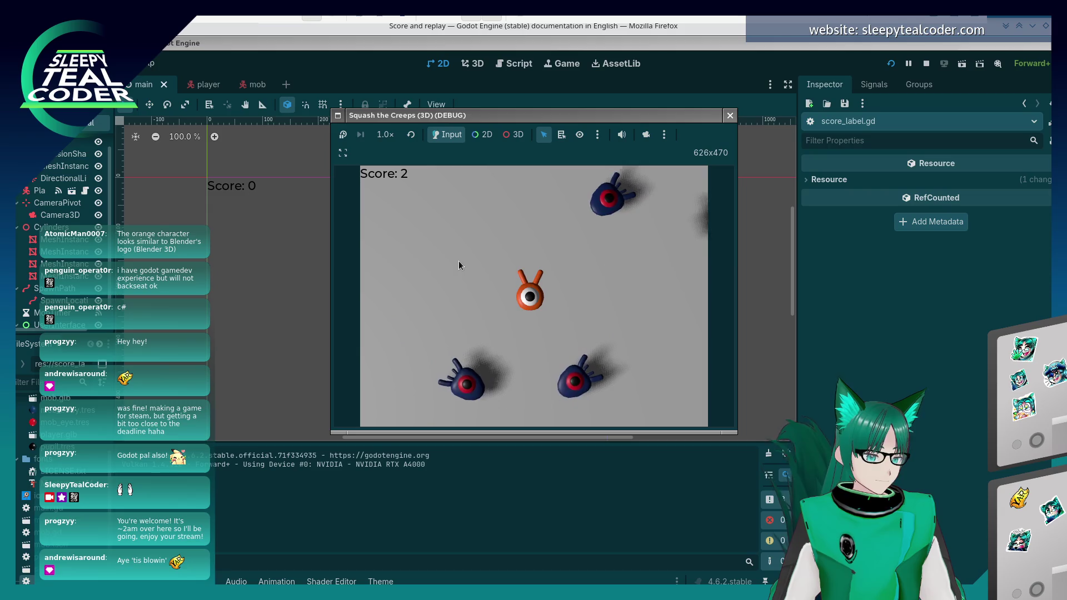
{"action": "key", "text": "Left"}
{"action": "key", "text": "Right"}
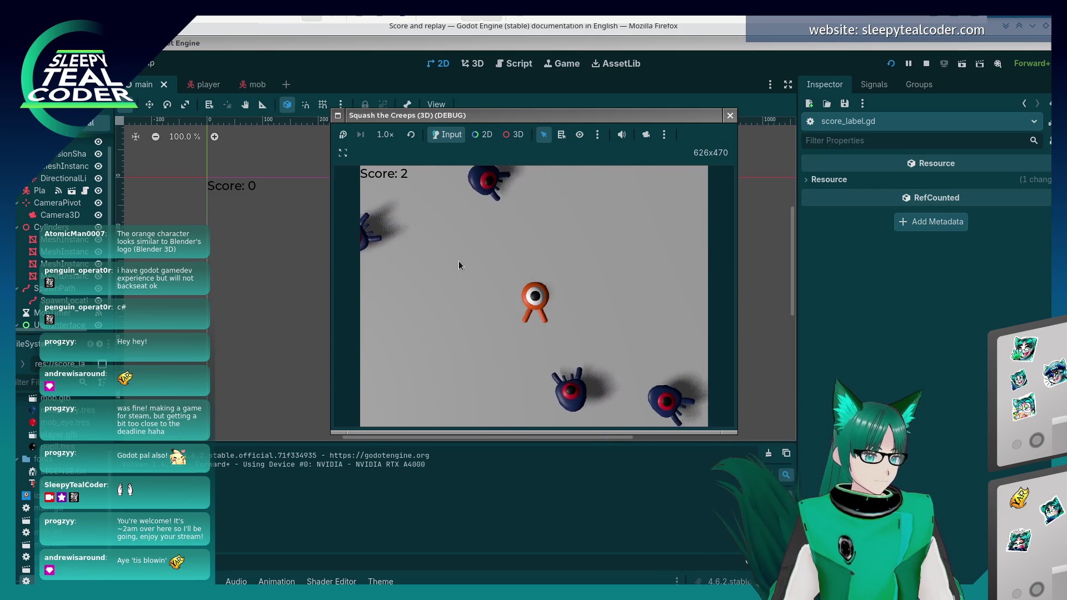
{"action": "key", "text": "Left"}
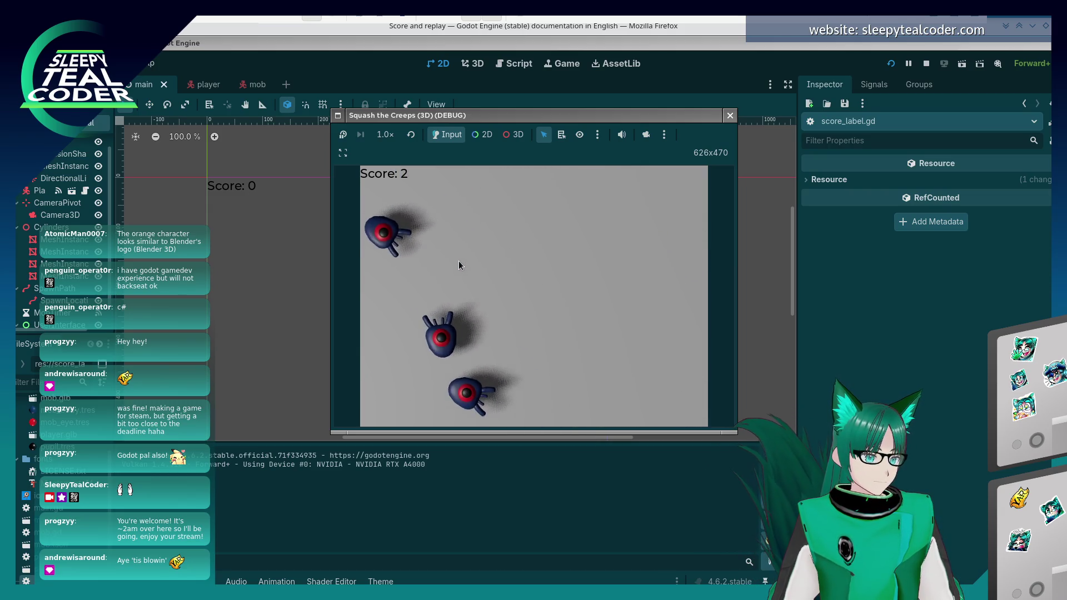
Stop the game and scroll the tutorial down to the 'Retrying the game' section.
{"action": "key", "text": "F8"}
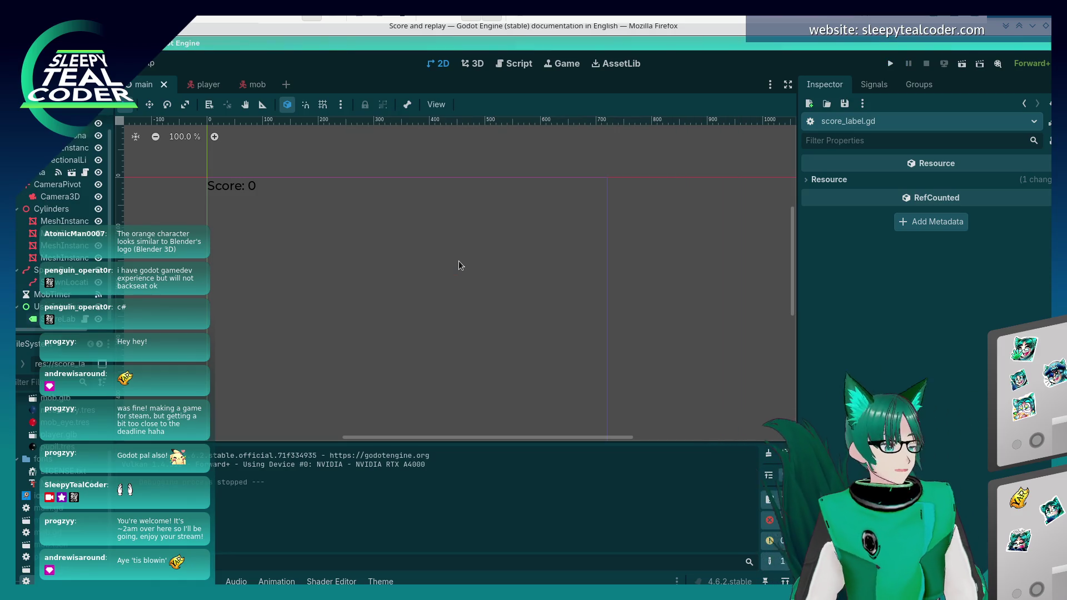
{"action": "key", "text": "alt+Tab"}
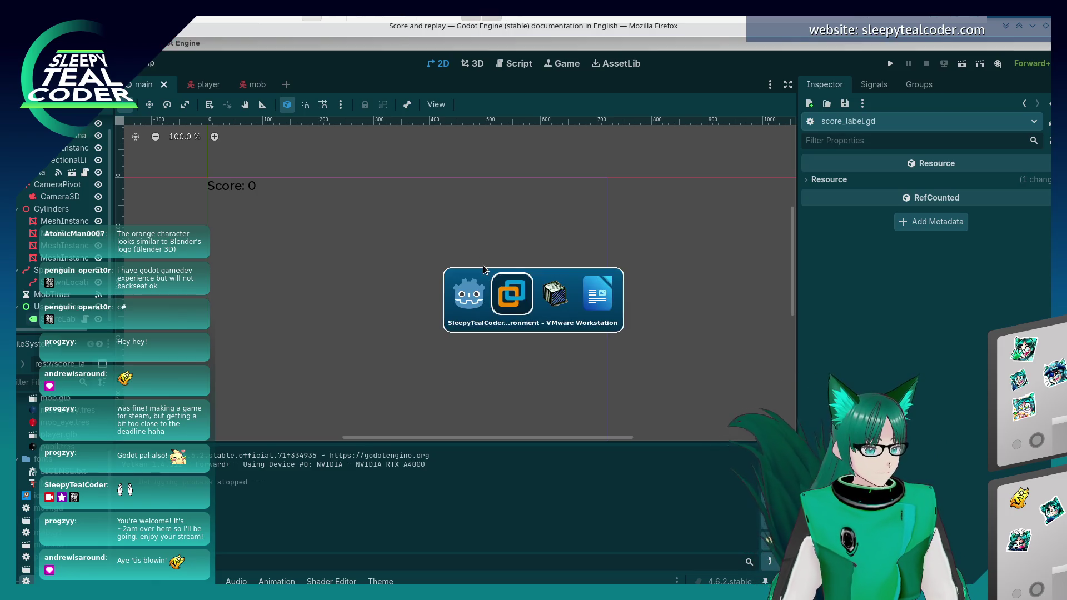
{"action": "scroll", "coordinate": [646, 396], "scroll_direction": "down", "scroll_amount": 4}
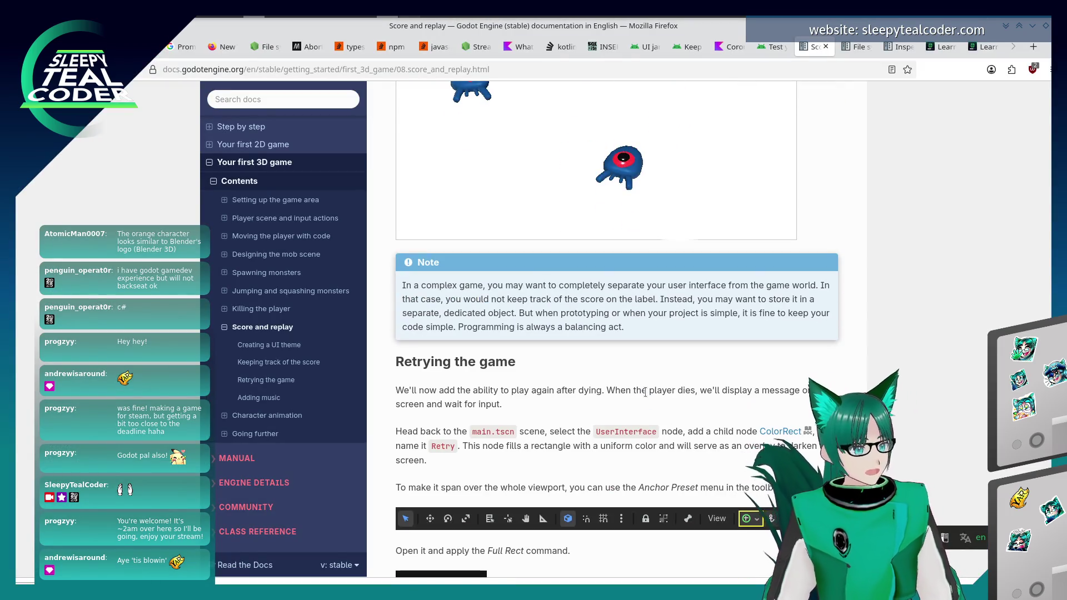
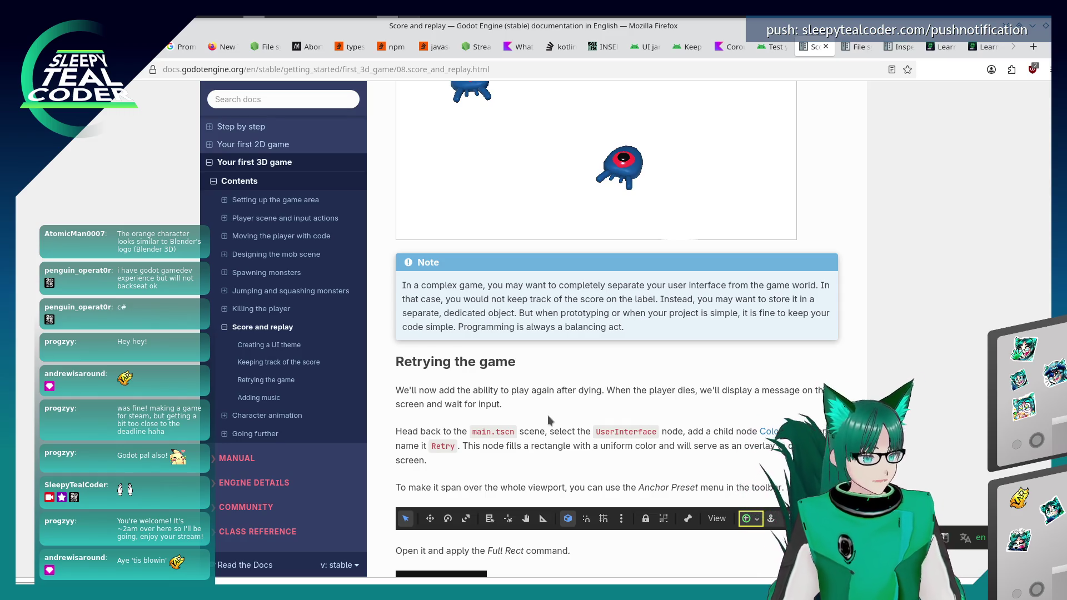
Scroll the docs to the Anchor Preset instructions and select the UserInterface node in Godot.
{"action": "scroll", "coordinate": [463, 399], "scroll_direction": "down", "scroll_amount": 3}
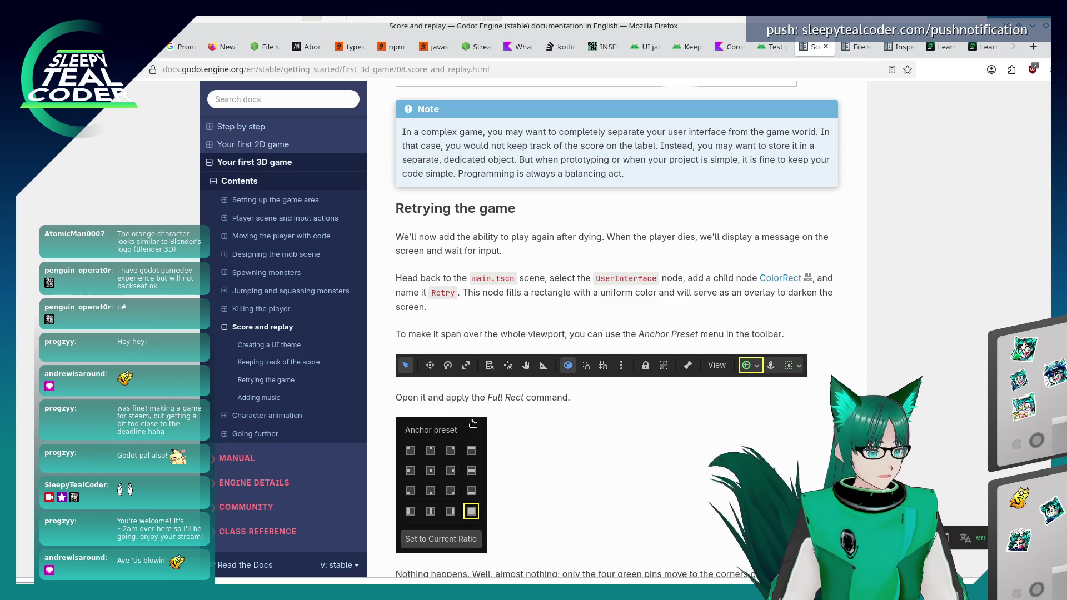
{"action": "key", "text": "alt+Tab"}
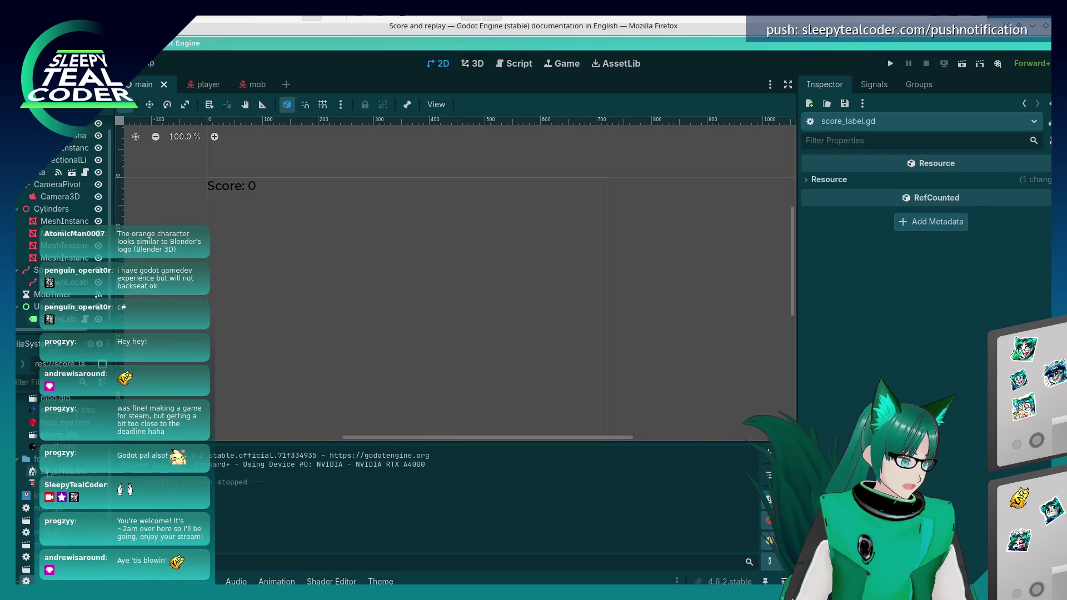
{"action": "left_click", "coordinate": [61, 313]}
{"action": "key", "text": "alt+Tab"}
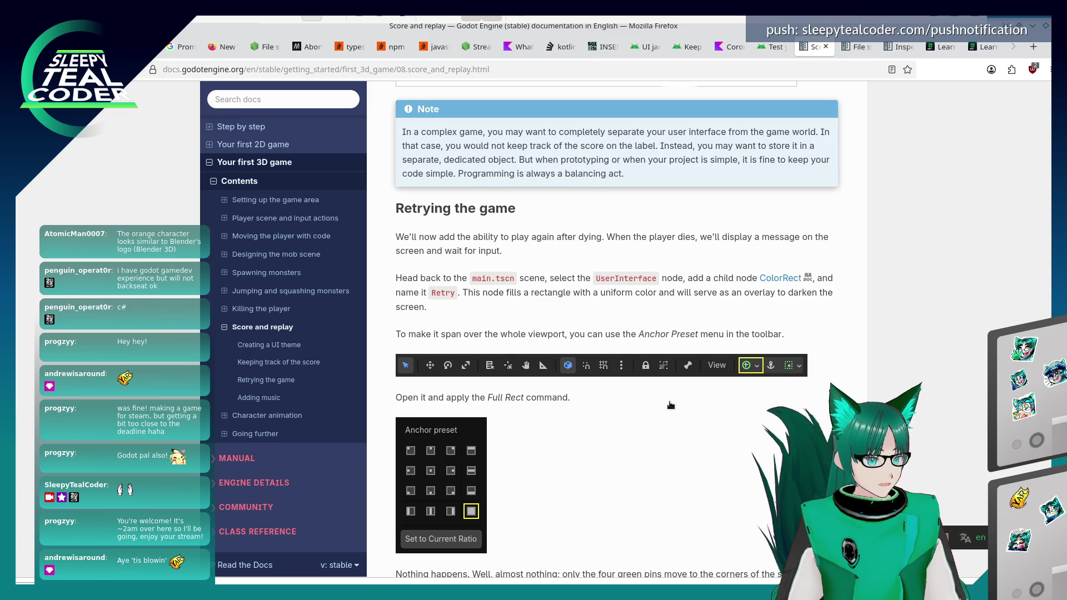
{"action": "key", "text": "alt+Tab"}
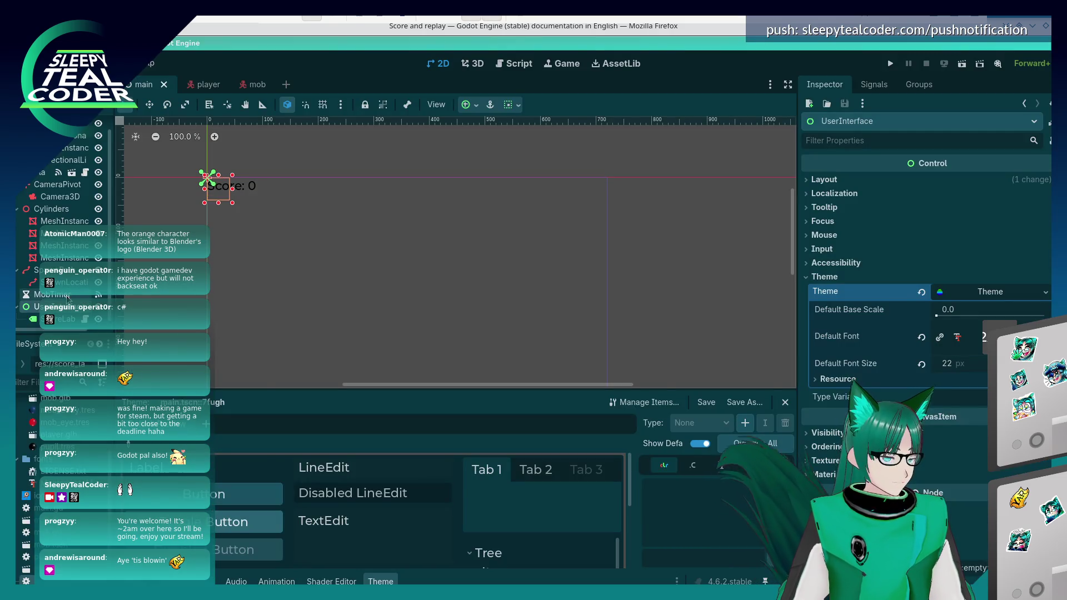
Add a ColorRect child node under UserInterface.
{"action": "right_click", "coordinate": [69, 305]}
{"action": "left_click", "coordinate": [103, 320]}
{"action": "type", "text": "colore"}
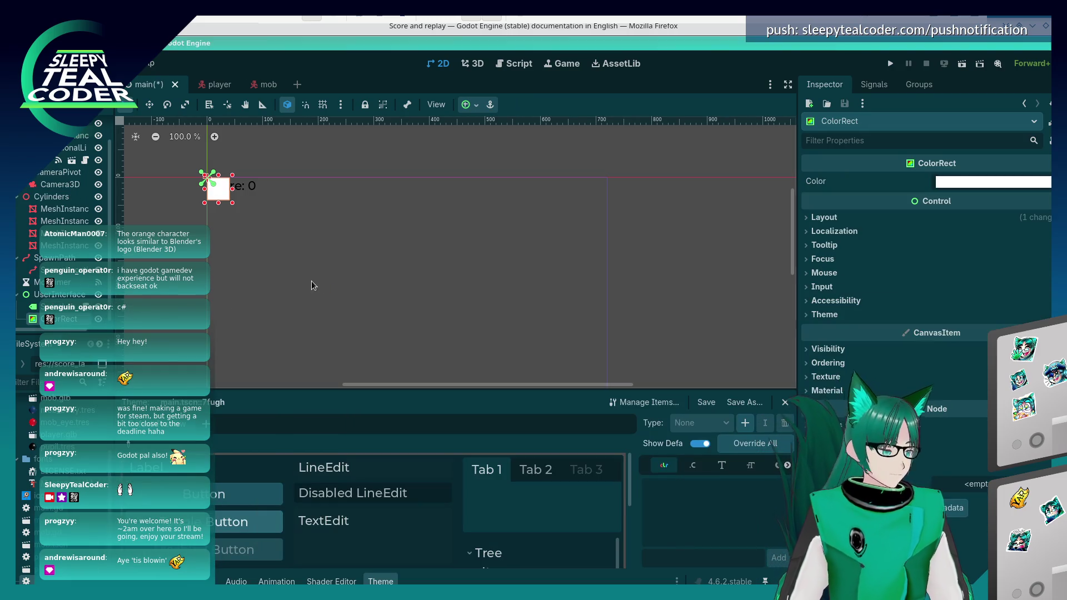
{"action": "key", "text": "alt+Tab"}
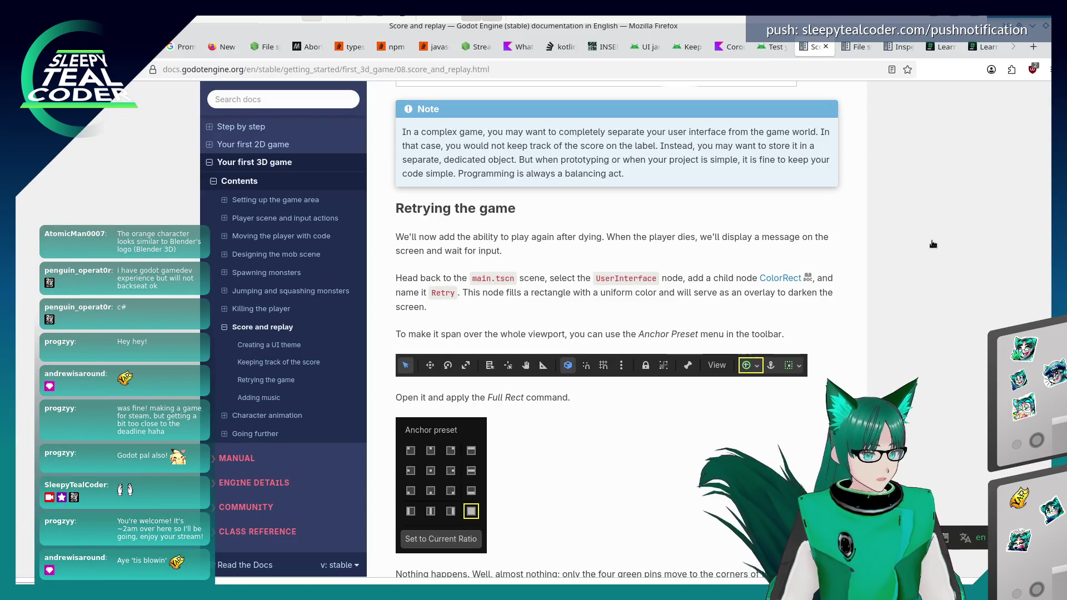
{"action": "key", "text": "alt+Tab"}
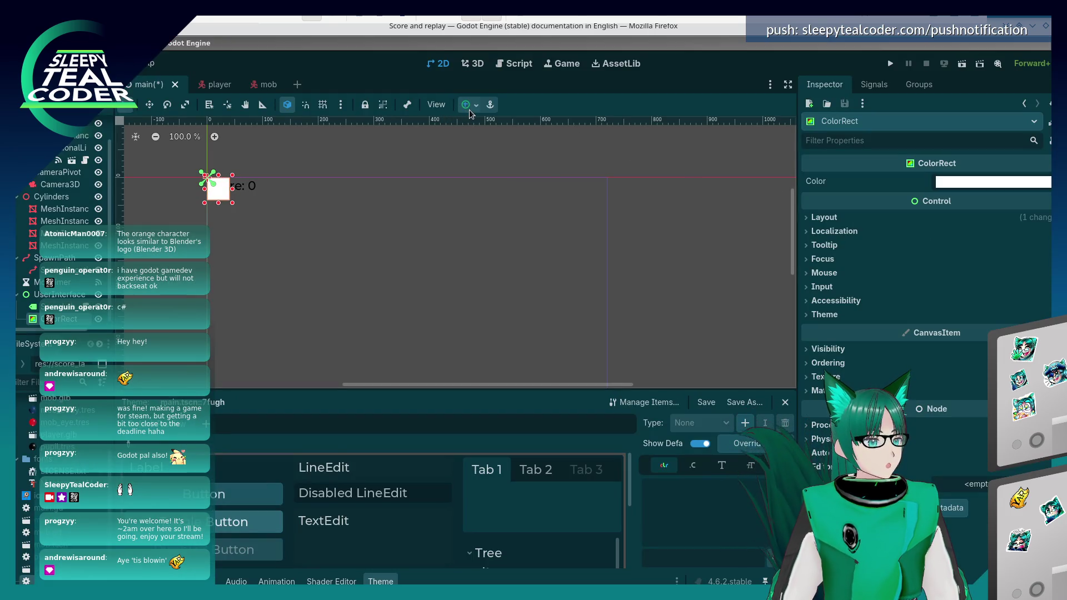
Apply the Full Rect anchor preset to the ColorRect, then check the docs.
{"action": "left_click", "coordinate": [469, 109]}
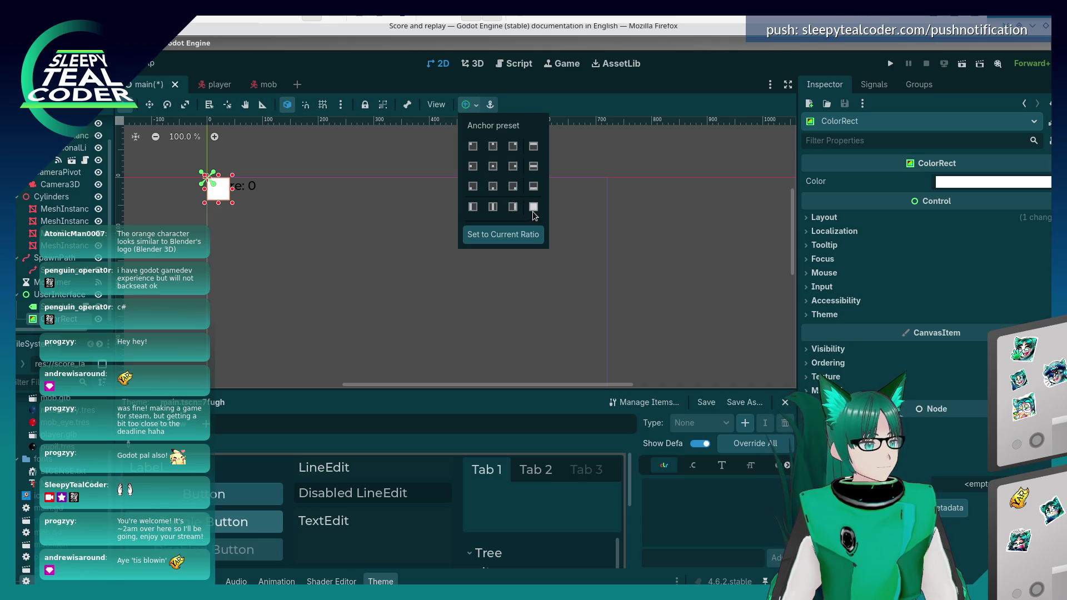
{"action": "left_click", "coordinate": [495, 186]}
{"action": "left_click", "coordinate": [494, 166]}
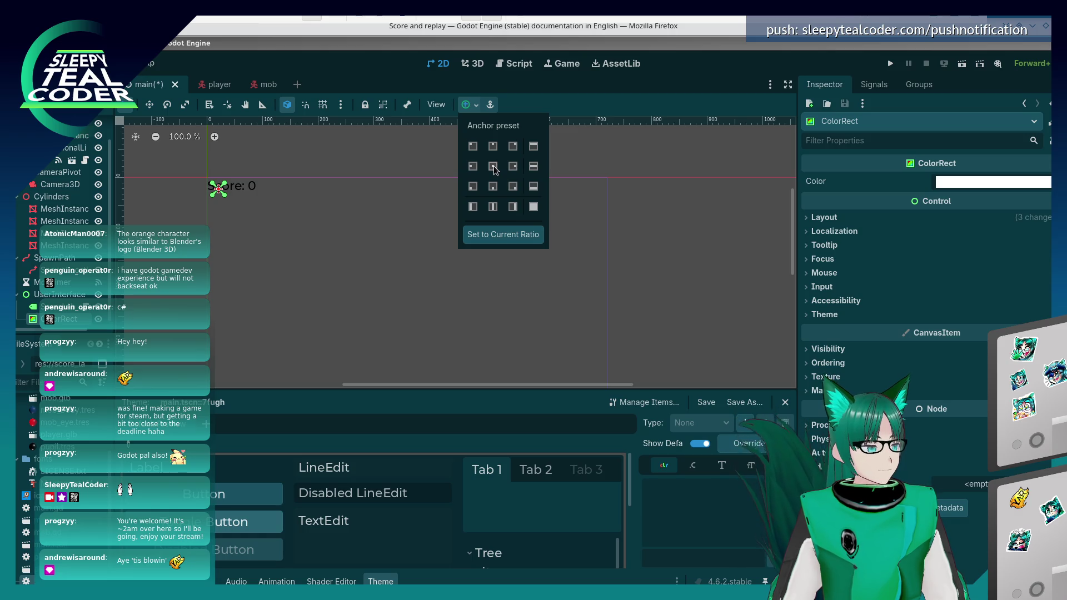
{"action": "left_click", "coordinate": [532, 208]}
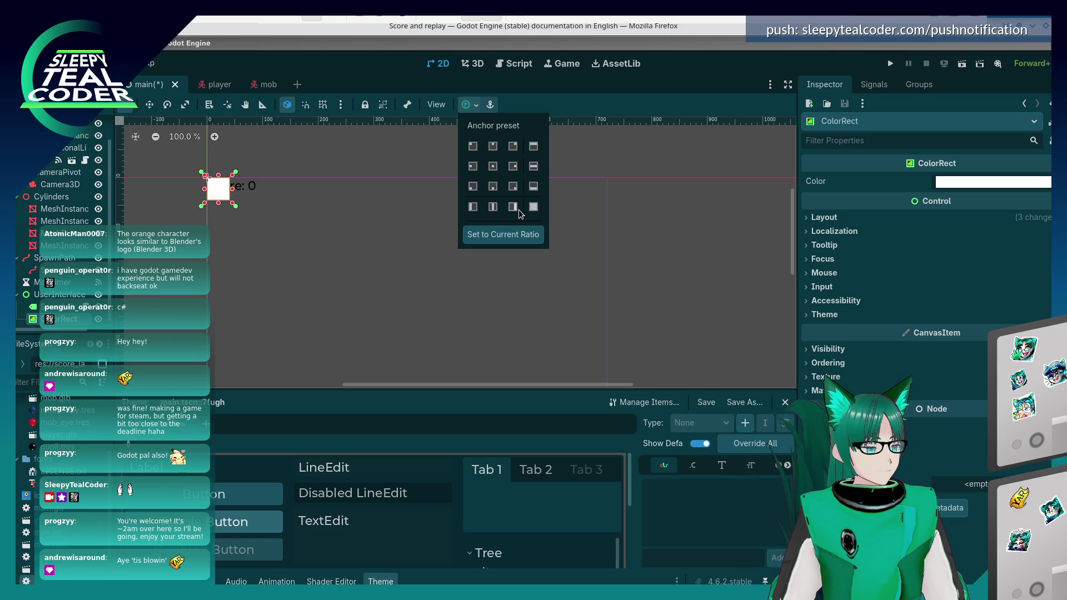
{"action": "key", "text": "alt+Tab"}
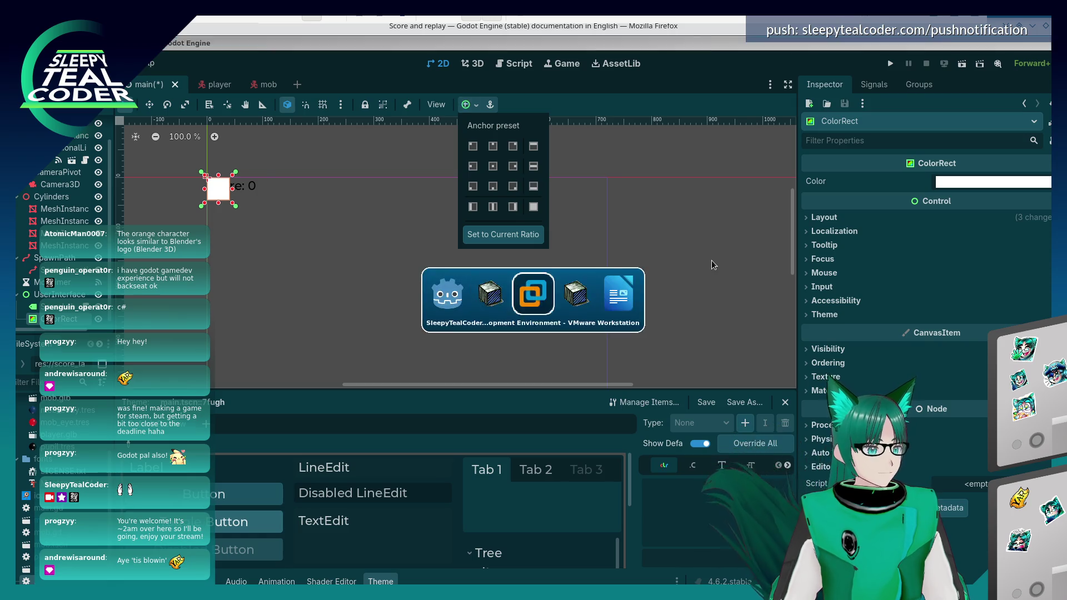
{"action": "scroll", "coordinate": [659, 447], "scroll_direction": "down", "scroll_amount": 3}
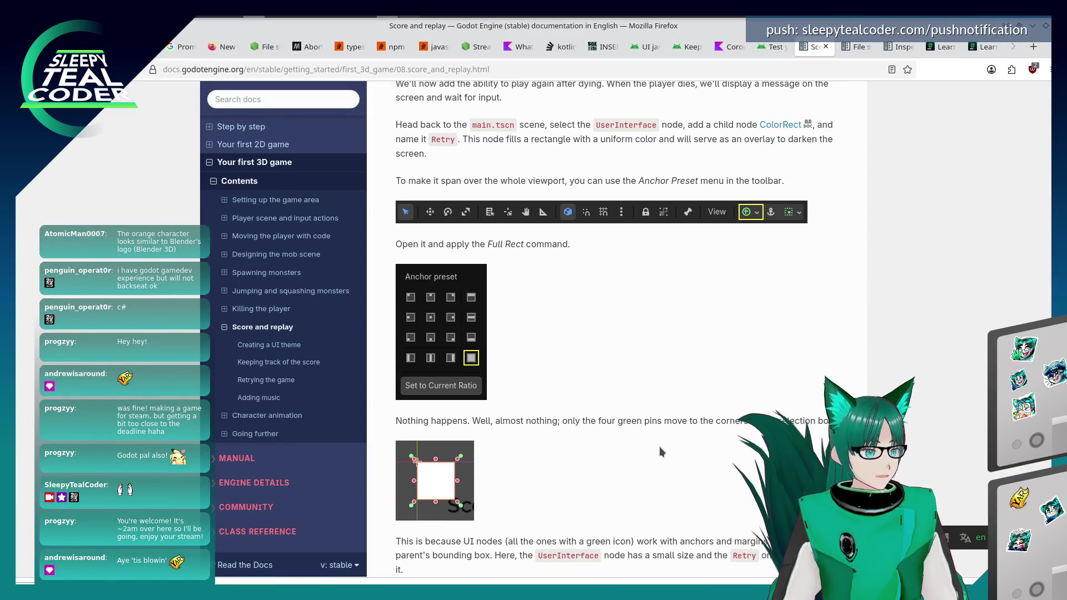
Scroll the docs to the UserInterface Full Rect paragraph and colour picker image.
{"action": "scroll", "coordinate": [660, 446], "scroll_direction": "down", "scroll_amount": 1}
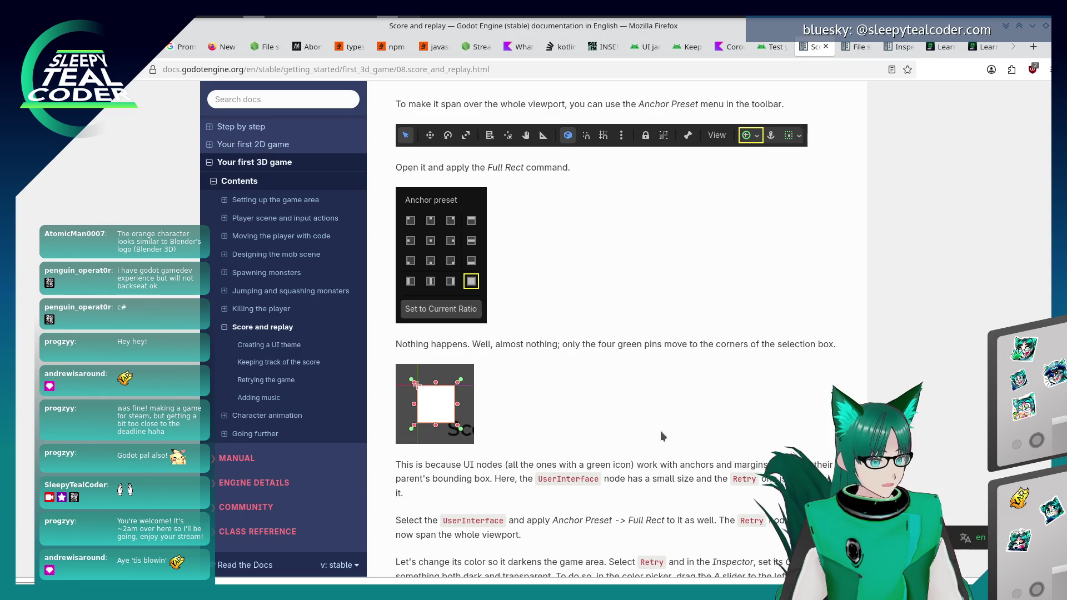
{"action": "scroll", "coordinate": [660, 431], "scroll_direction": "down", "scroll_amount": 3}
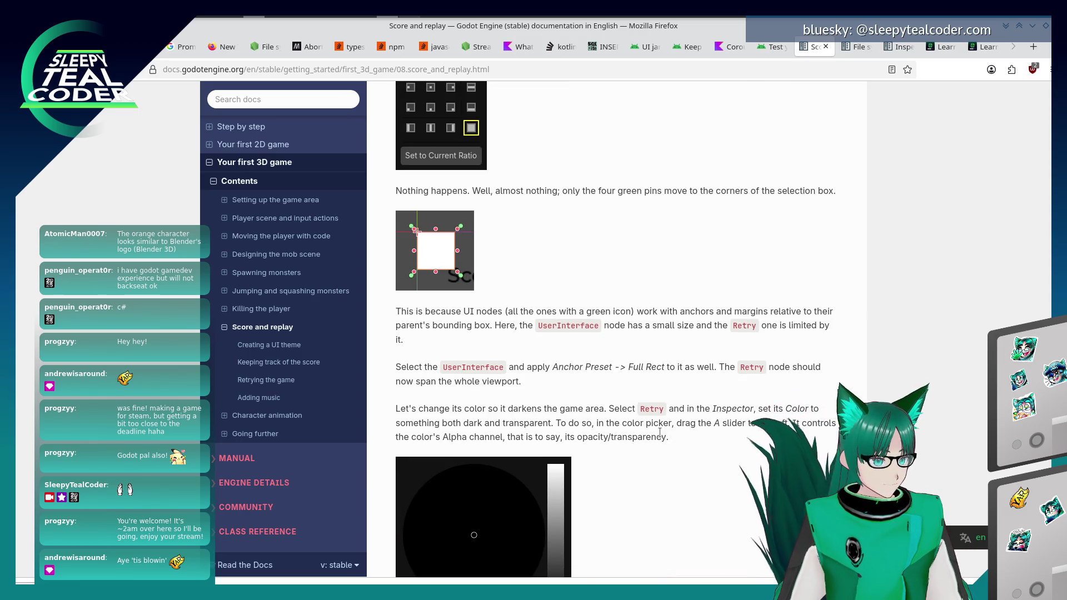
{"action": "key", "text": "alt+Tab"}
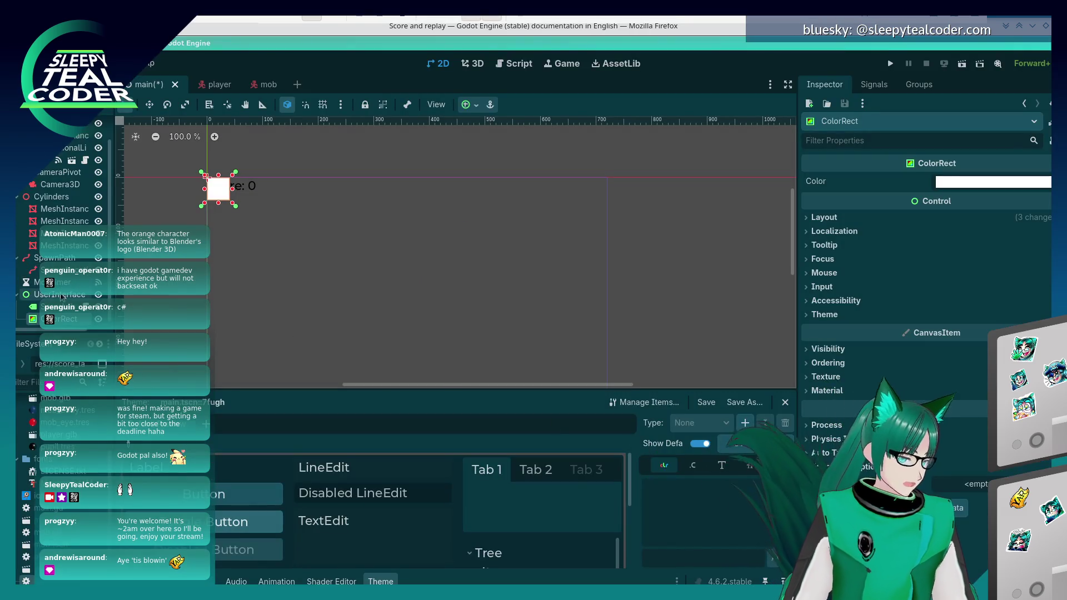
Set the UserInterface node's Layout Anchors Preset to Full Rect.
{"action": "left_click", "coordinate": [61, 295]}
{"action": "left_click", "coordinate": [512, 109]}
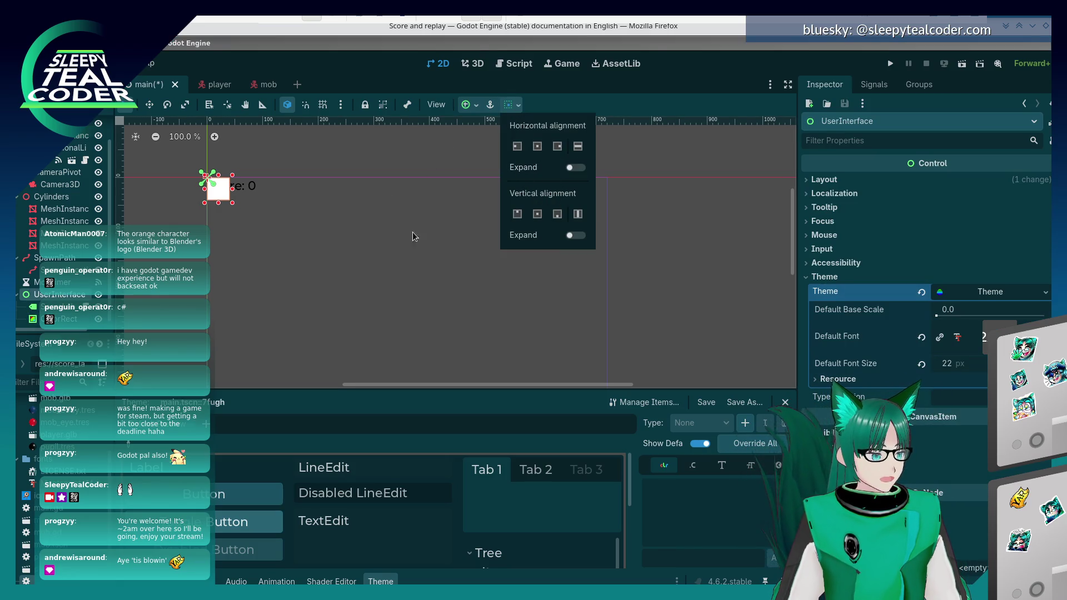
{"action": "left_click", "coordinate": [58, 299]}
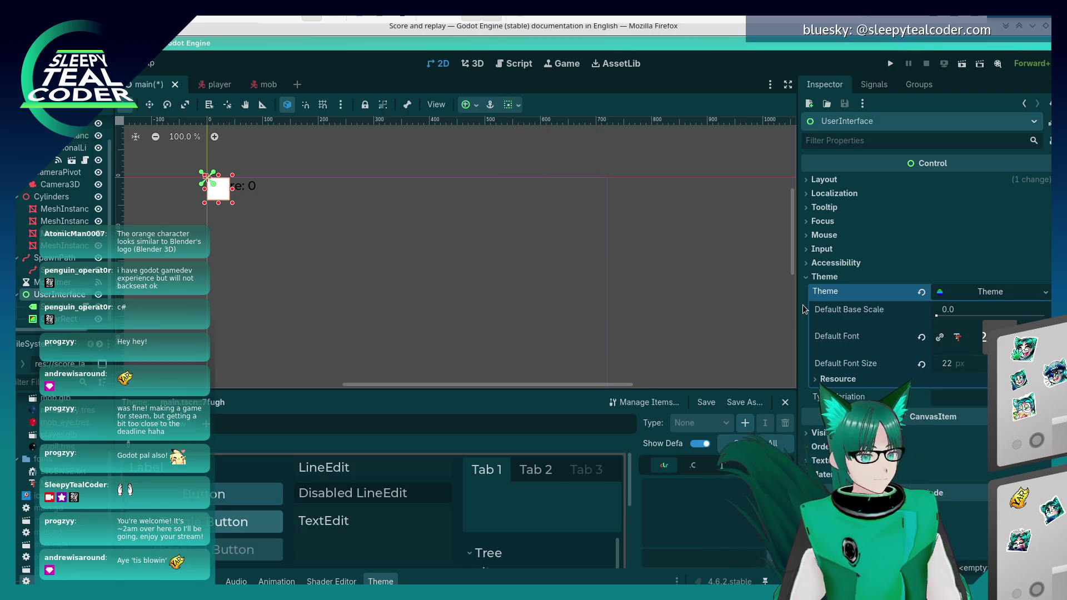
{"action": "left_click", "coordinate": [807, 180]}
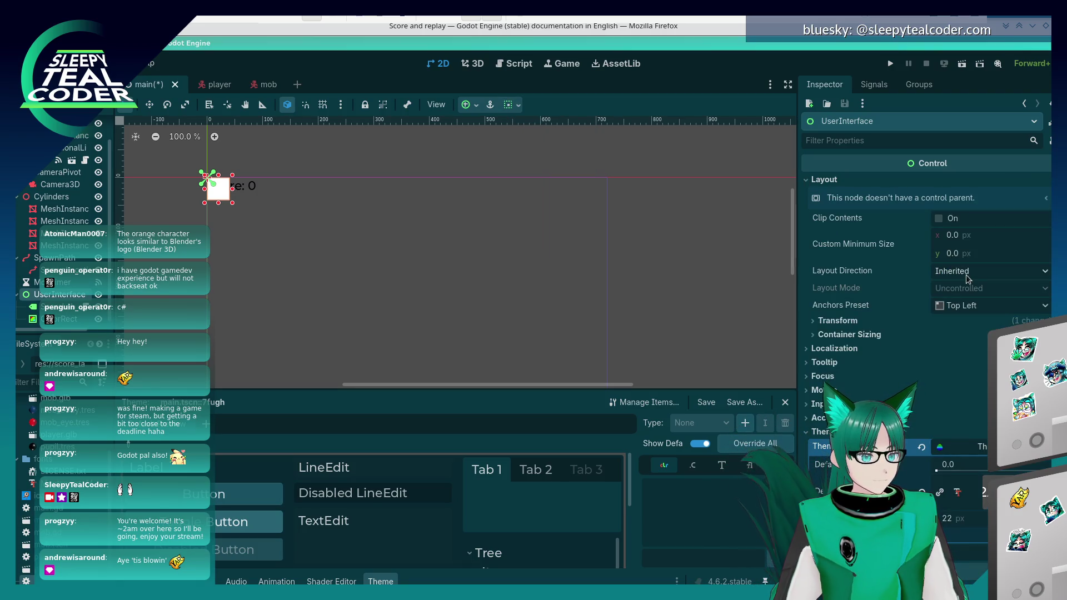
{"action": "left_click", "coordinate": [983, 307]}
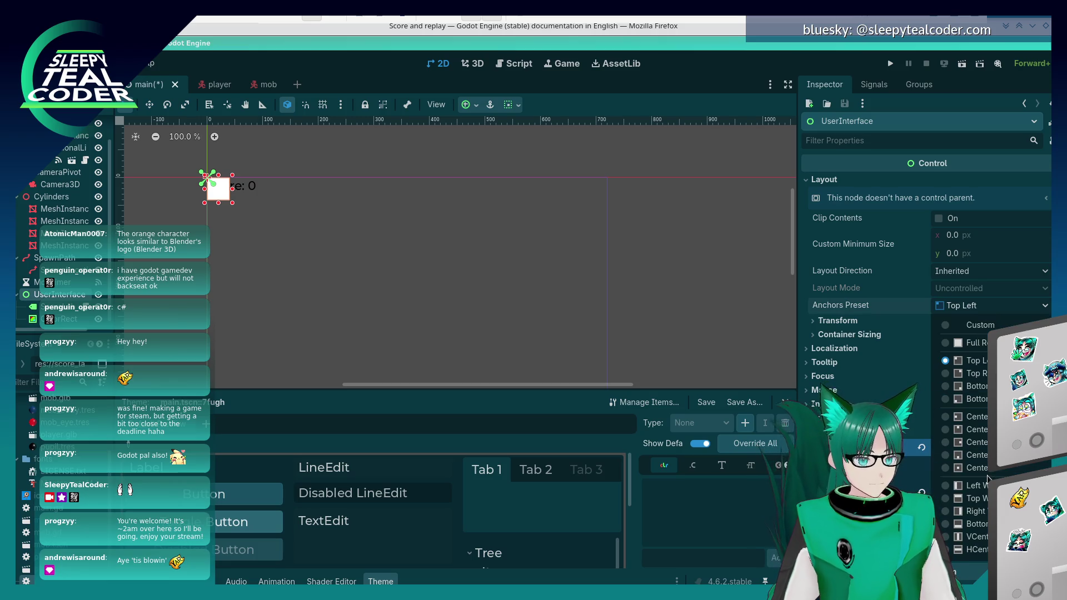
{"action": "left_click", "coordinate": [973, 343]}
Select the white ColorRect now covering the viewport and zoom out the 2D view.
{"action": "left_click", "coordinate": [648, 256]}
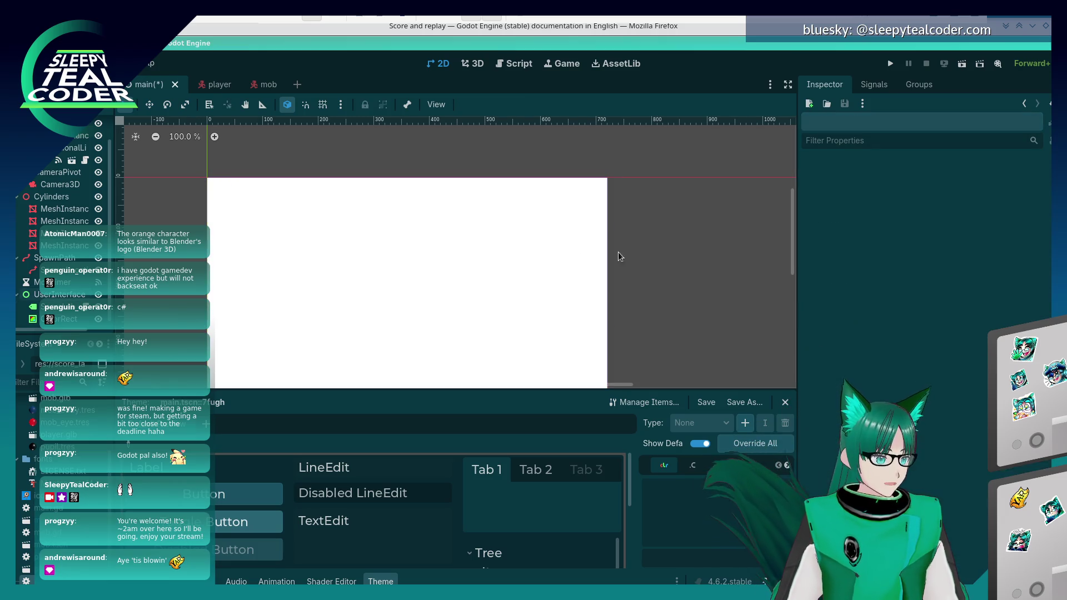
{"action": "scroll", "coordinate": [367, 256], "scroll_direction": "down", "scroll_amount": 5}
{"action": "left_click", "coordinate": [381, 181]}
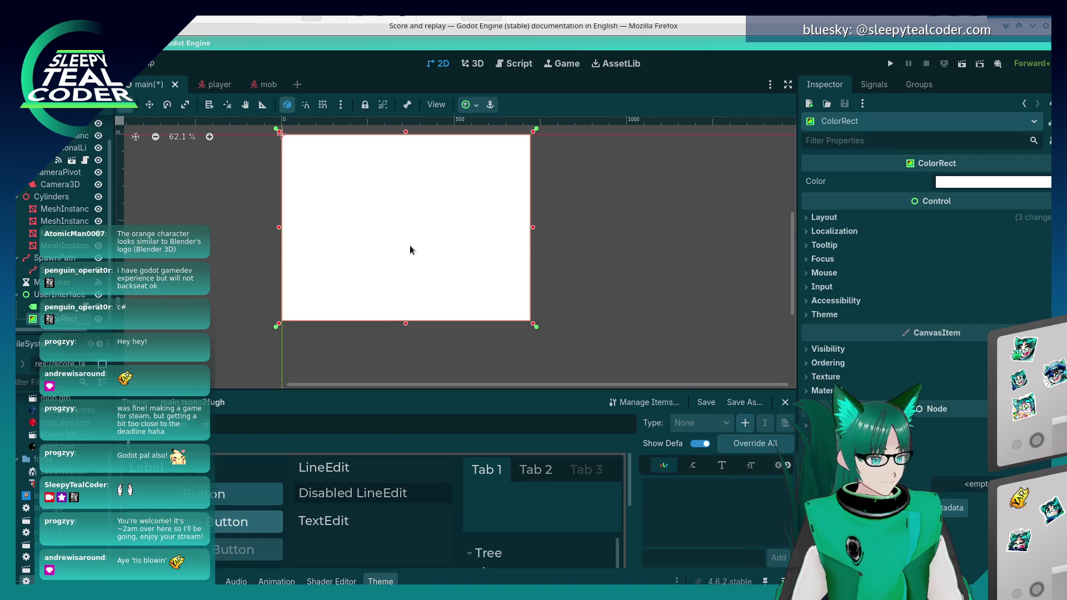
{"action": "scroll", "coordinate": [510, 278], "scroll_direction": "down", "scroll_amount": 2}
{"action": "key", "text": "alt+Tab"}
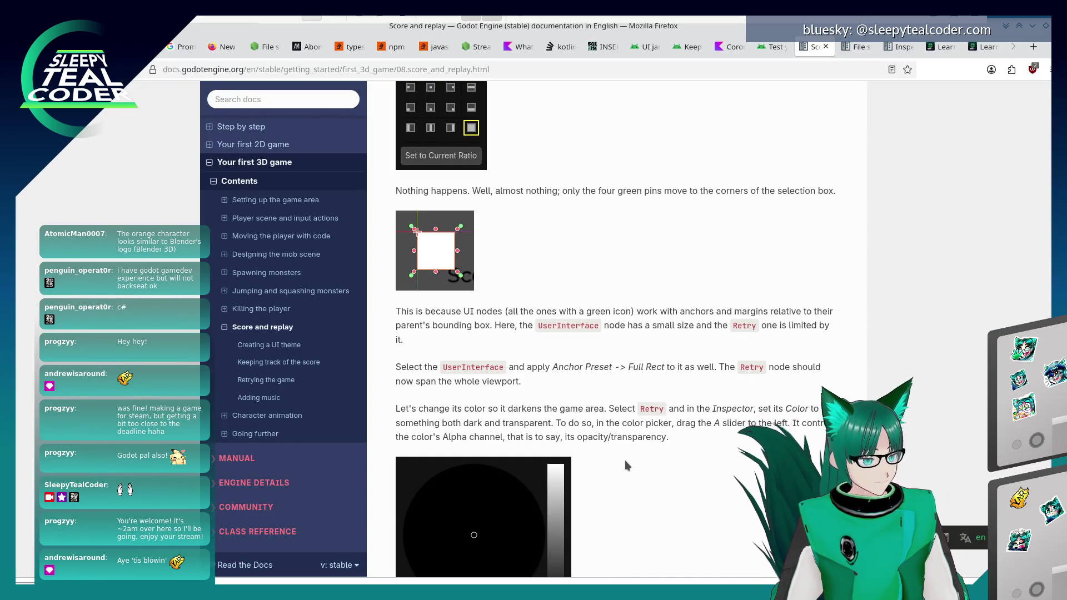
Read the docs section on the Retry ColorRect colour.
{"action": "scroll", "coordinate": [626, 459], "scroll_direction": "down", "scroll_amount": 3}
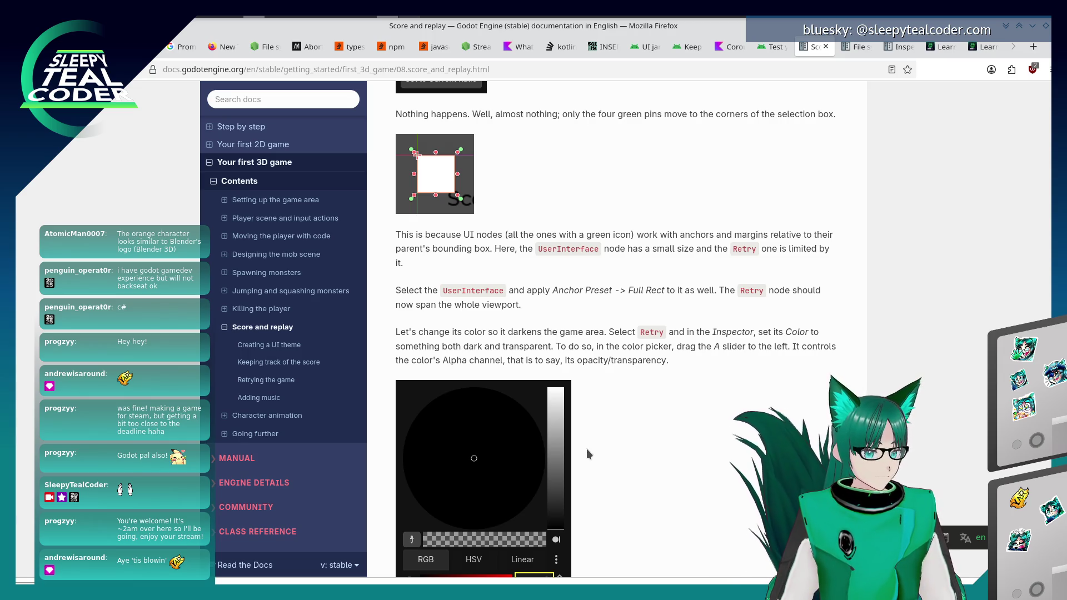
{"action": "key", "text": "alt+Tab"}
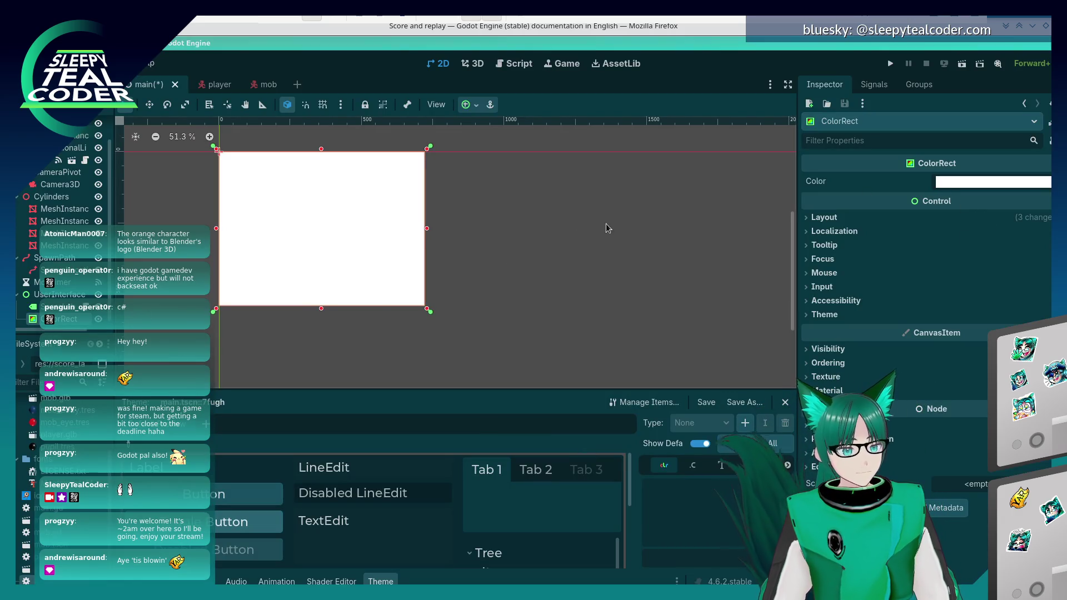
{"action": "key", "text": "alt+Tab"}
{"action": "scroll", "coordinate": [602, 369], "scroll_direction": "up", "scroll_amount": 5}
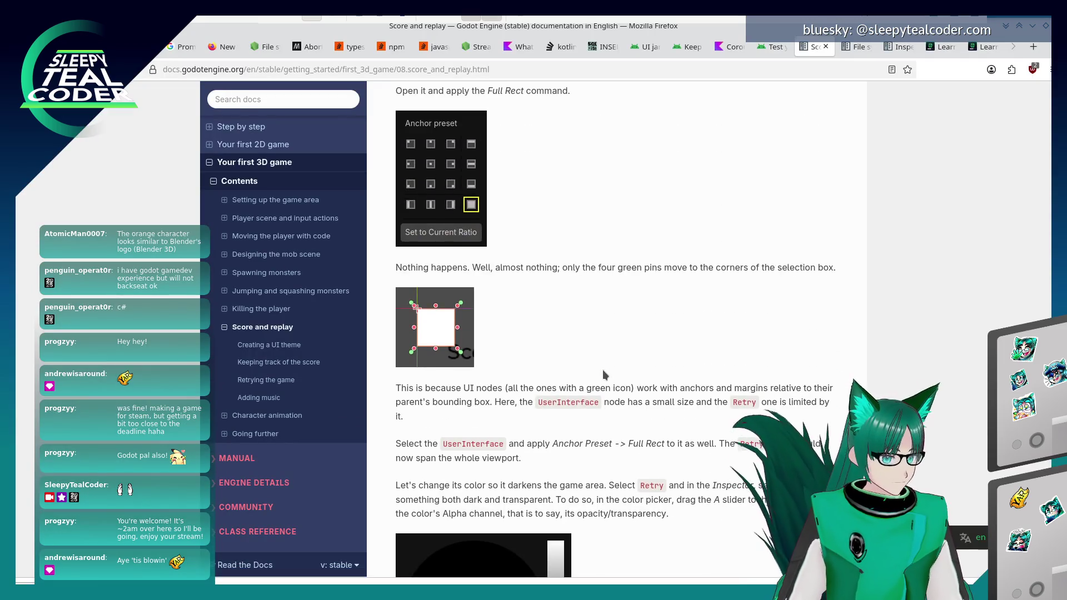
{"action": "scroll", "coordinate": [602, 369], "scroll_direction": "up", "scroll_amount": 5}
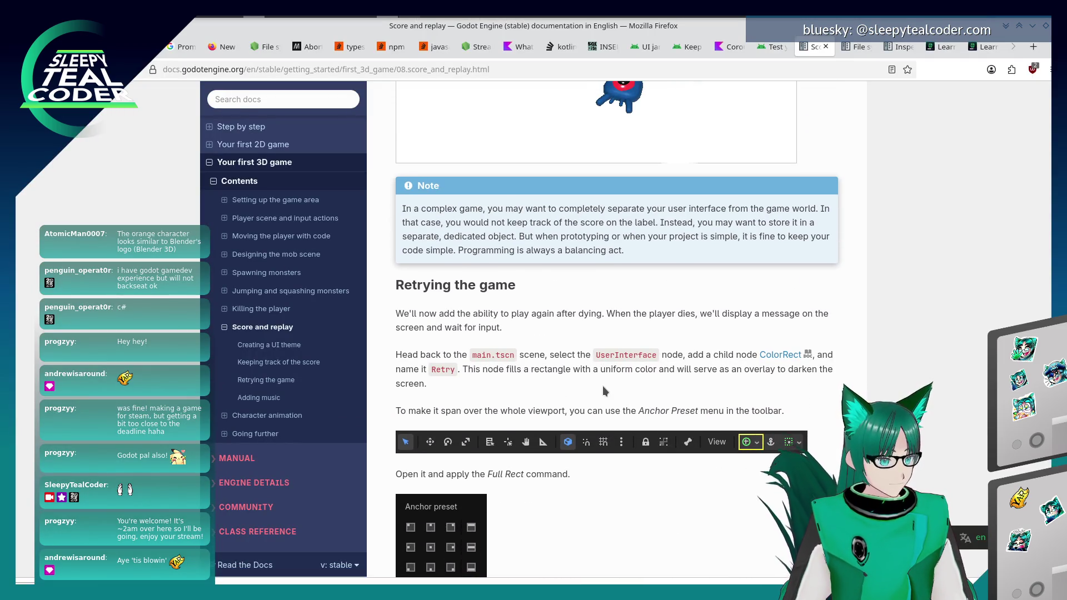
{"action": "scroll", "coordinate": [603, 386], "scroll_direction": "down", "scroll_amount": 7}
Rename the ColorRect node to Retry.
{"action": "key", "text": "alt+Tab"}
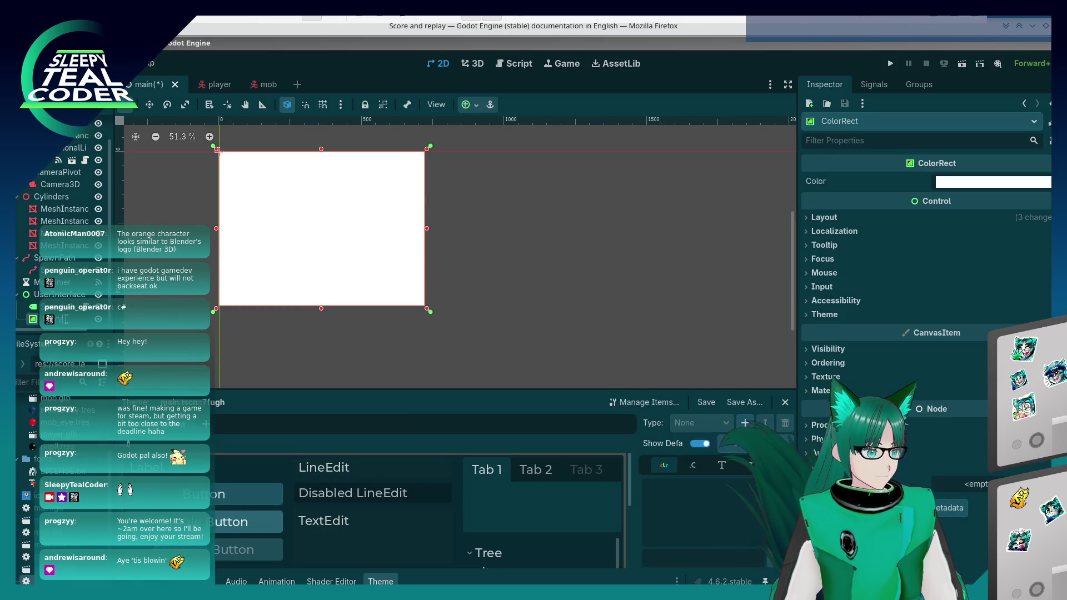
{"action": "type", "text": "Retry"}
{"action": "key", "text": "Return"}
Review the docs on making the overlay dark and transparent, then return to Godot.
{"action": "key", "text": "alt+Tab"}
{"action": "key", "text": "alt+Tab"}
{"action": "key", "text": "Tab"}
{"action": "scroll", "coordinate": [580, 355], "scroll_direction": "down", "scroll_amount": 5}
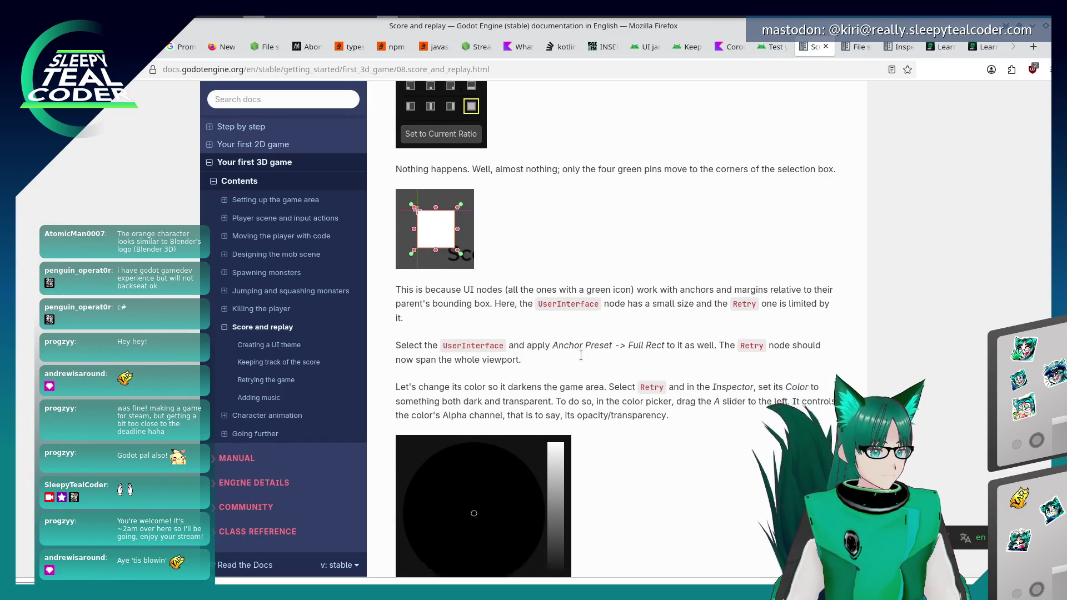
{"action": "scroll", "coordinate": [581, 361], "scroll_direction": "up", "scroll_amount": 1}
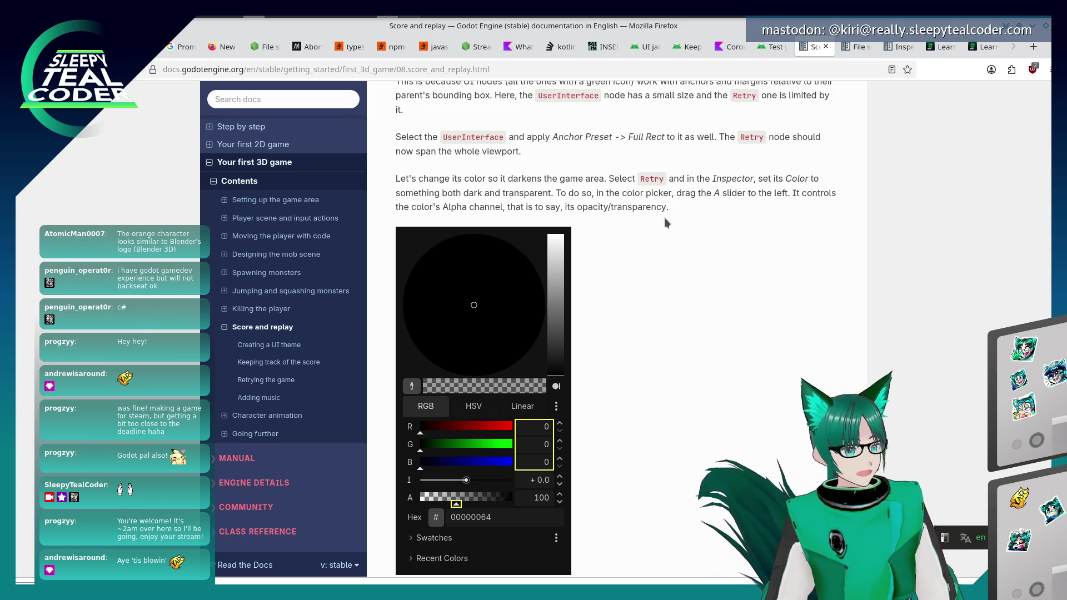
{"action": "scroll", "coordinate": [602, 285], "scroll_direction": "down", "scroll_amount": 3}
{"action": "scroll", "coordinate": [602, 284], "scroll_direction": "up", "scroll_amount": 3}
{"action": "scroll", "coordinate": [602, 284], "scroll_direction": "down", "scroll_amount": 1}
{"action": "key", "text": "alt+Tab"}
{"action": "key", "text": "alt+Tab"}
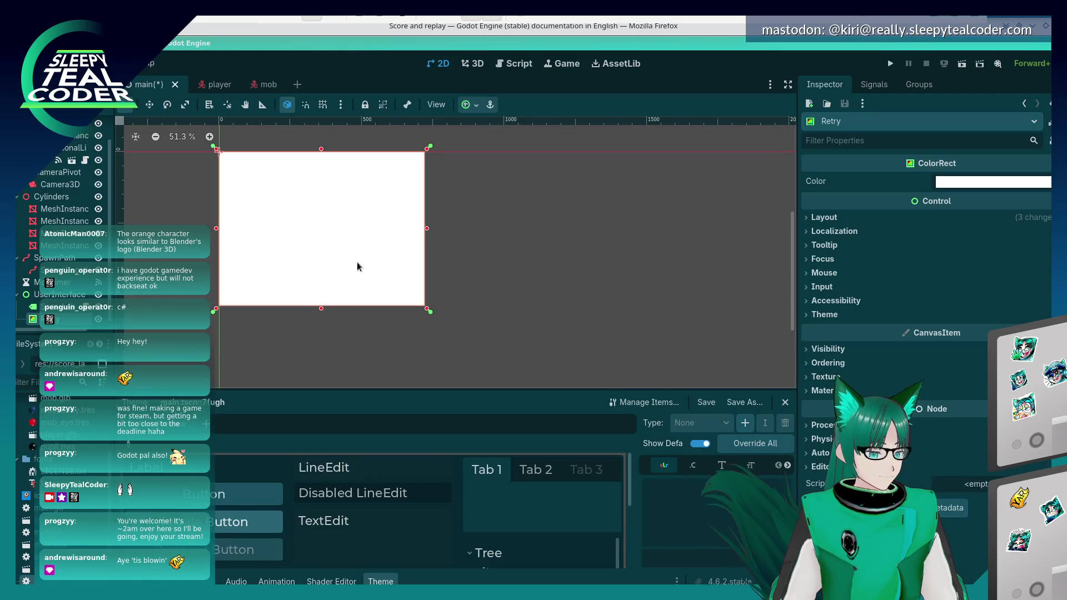
Set the Retry ColorRect colour to a translucent dark green (29624d89).
{"action": "left_click", "coordinate": [958, 185]}
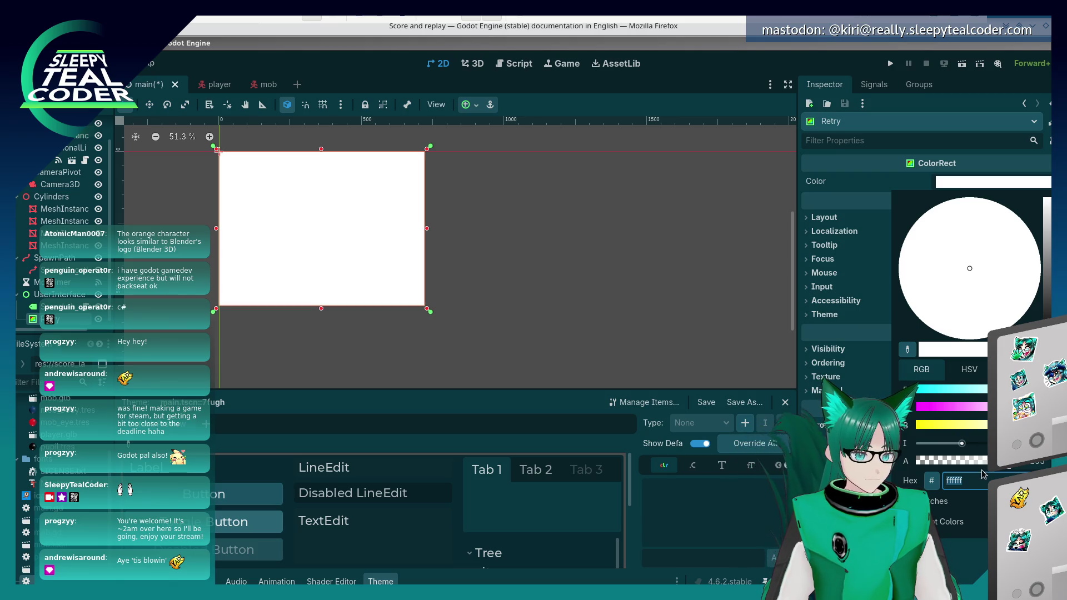
{"action": "left_click_drag", "start_coordinate": [979, 461], "coordinate": [945, 460]}
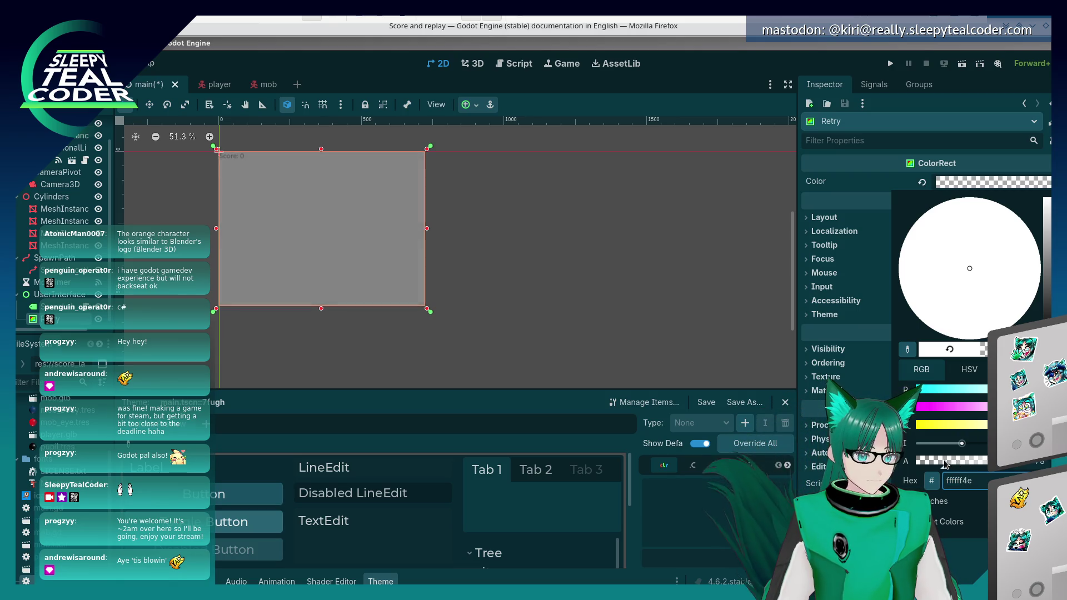
{"action": "left_click", "coordinate": [995, 283]}
{"action": "left_click_drag", "start_coordinate": [1050, 275], "coordinate": [1051, 282]}
{"action": "left_click", "coordinate": [987, 301]}
{"action": "left_click_drag", "start_coordinate": [972, 283], "coordinate": [924, 280]}
{"action": "left_click", "coordinate": [1050, 300]}
{"action": "left_click_drag", "start_coordinate": [1049, 300], "coordinate": [1049, 287]}
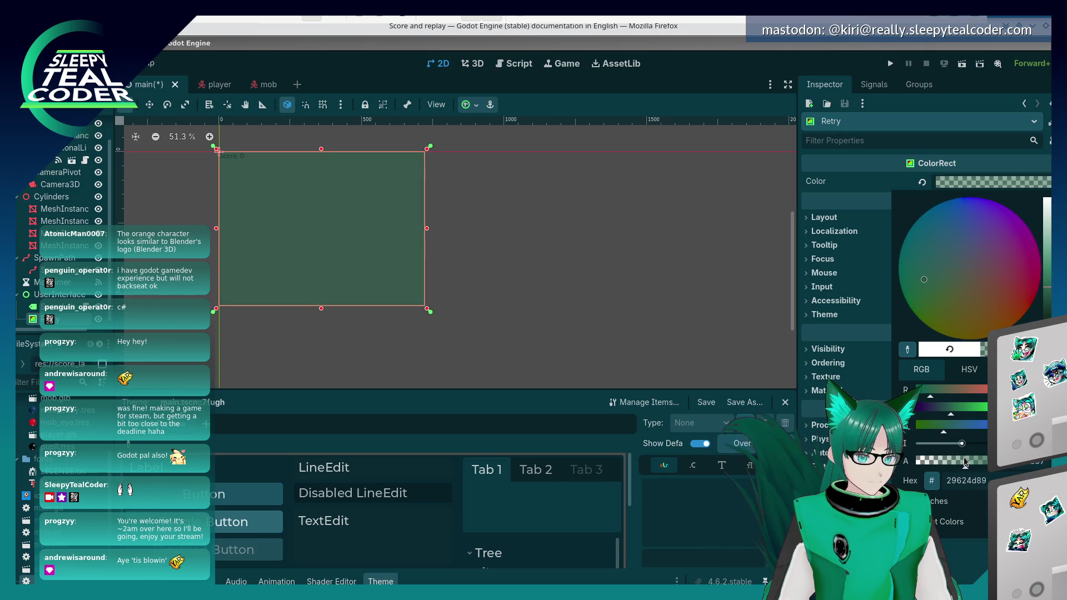
{"action": "left_click", "coordinate": [677, 290]}
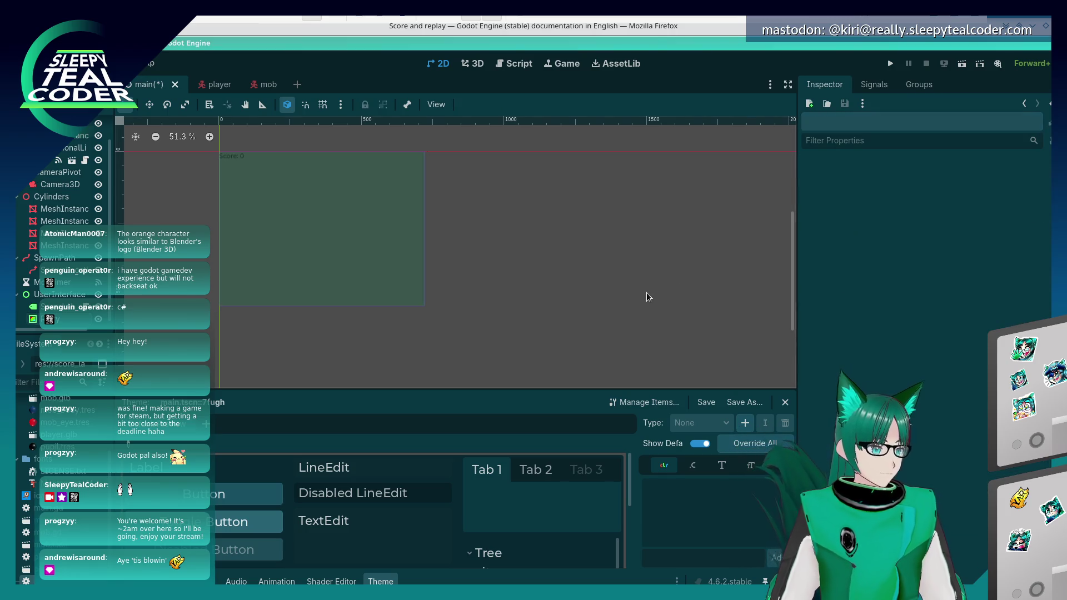
{"action": "key", "text": "alt+Tab"}
{"action": "key", "text": "alt+Tab"}
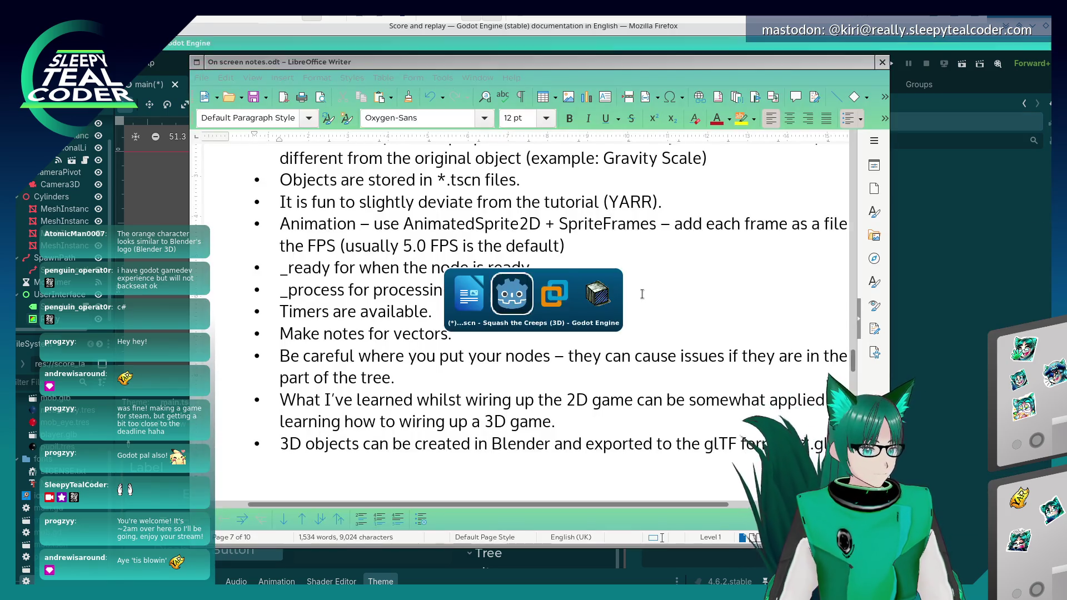
Read the docs' Label step for the Retry overlay.
{"action": "scroll", "coordinate": [639, 334], "scroll_direction": "down", "scroll_amount": 2}
{"action": "scroll", "coordinate": [639, 333], "scroll_direction": "down", "scroll_amount": 3}
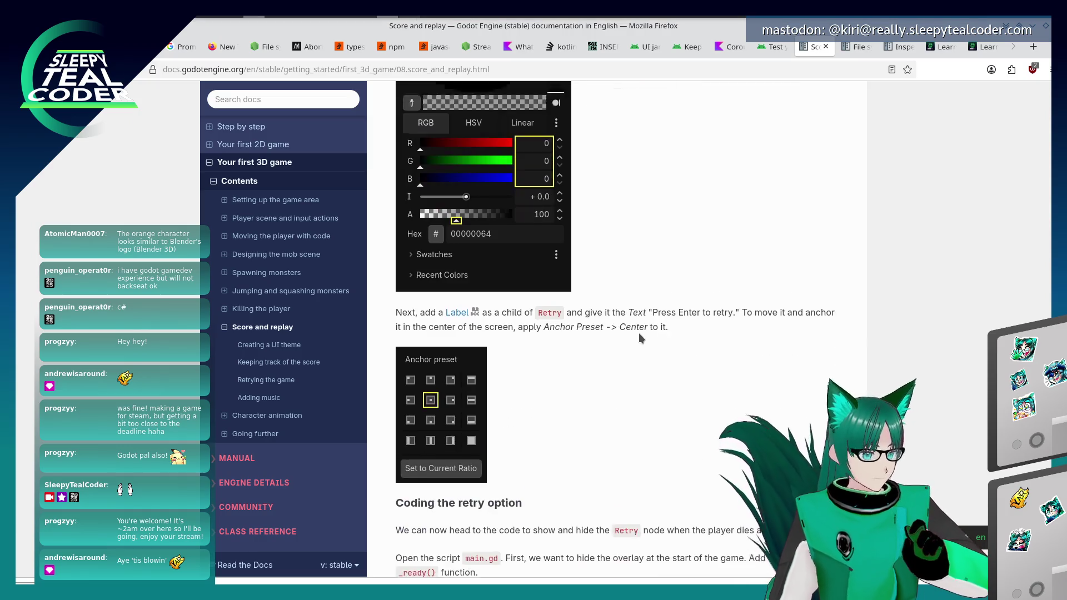
{"action": "scroll", "coordinate": [624, 343], "scroll_direction": "down", "scroll_amount": 1}
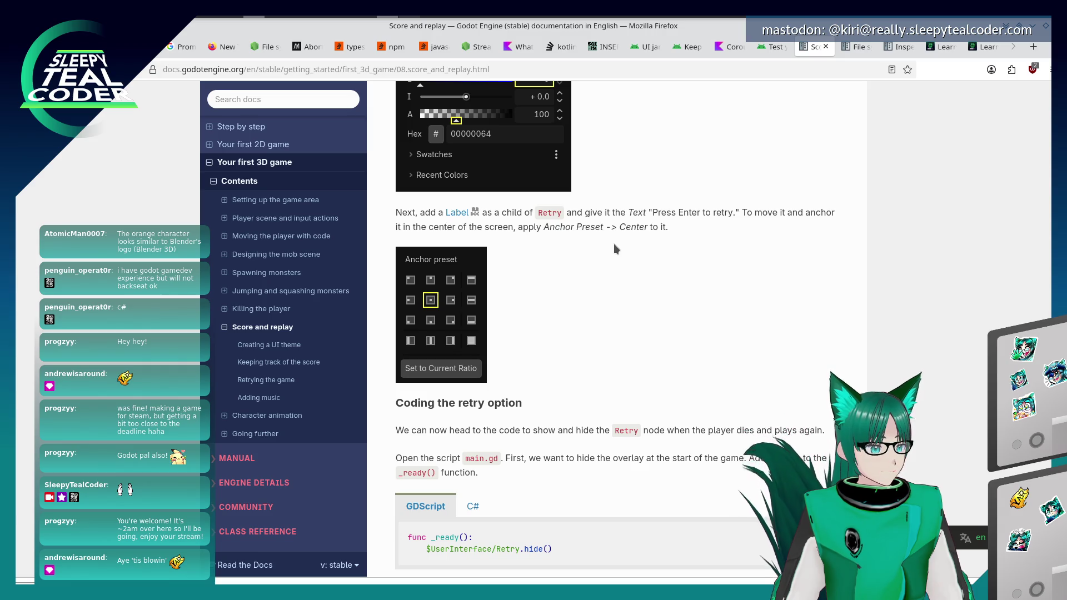
{"action": "key", "text": "alt+Tab"}
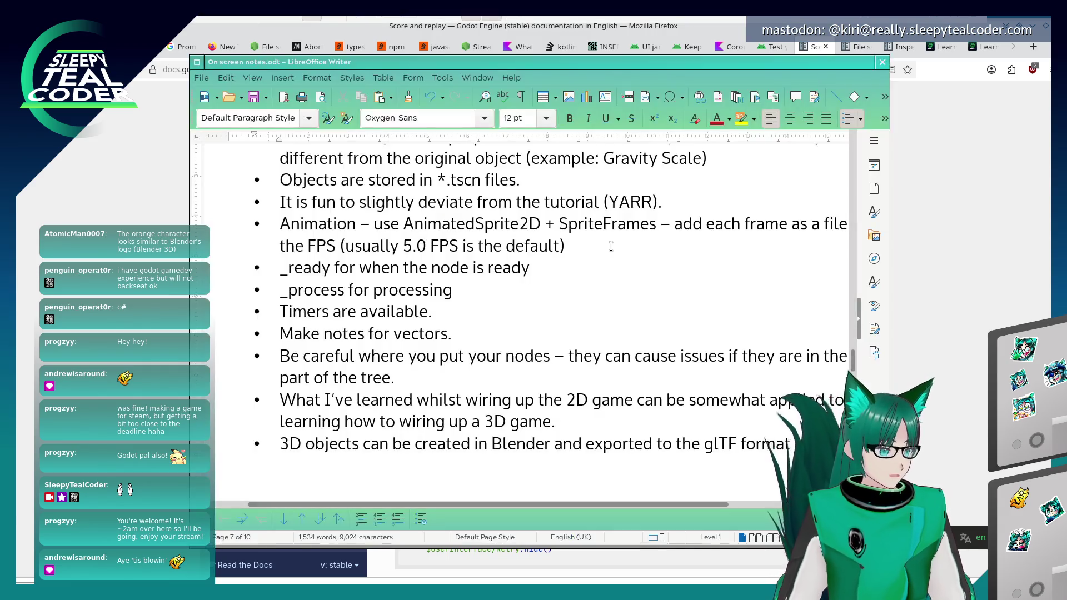
{"action": "key", "text": "alt+Tab"}
{"action": "key", "text": "alt+Tab"}
{"action": "key", "text": "alt+Tab"}
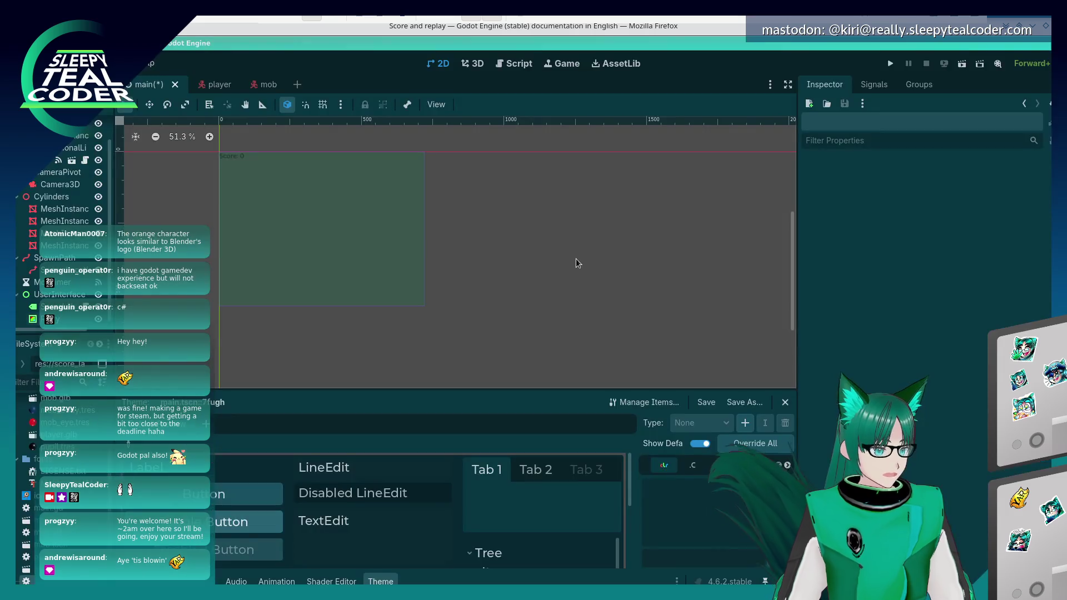
Add a Label child under Retry and begin editing its Text property.
{"action": "right_click", "coordinate": [28, 316]}
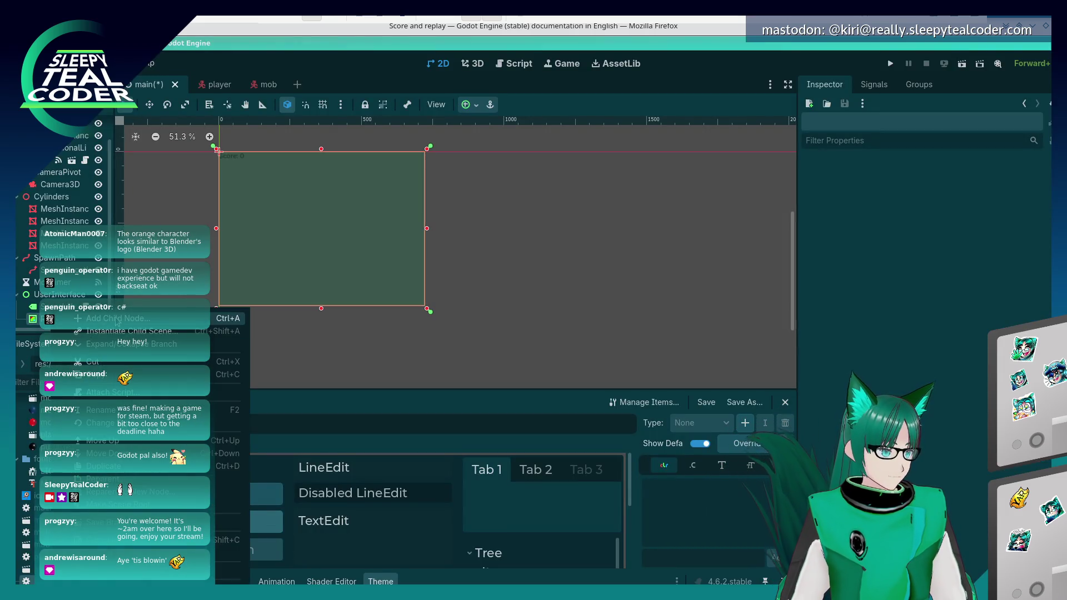
{"action": "left_click", "coordinate": [118, 321]}
{"action": "type", "text": "Label"}
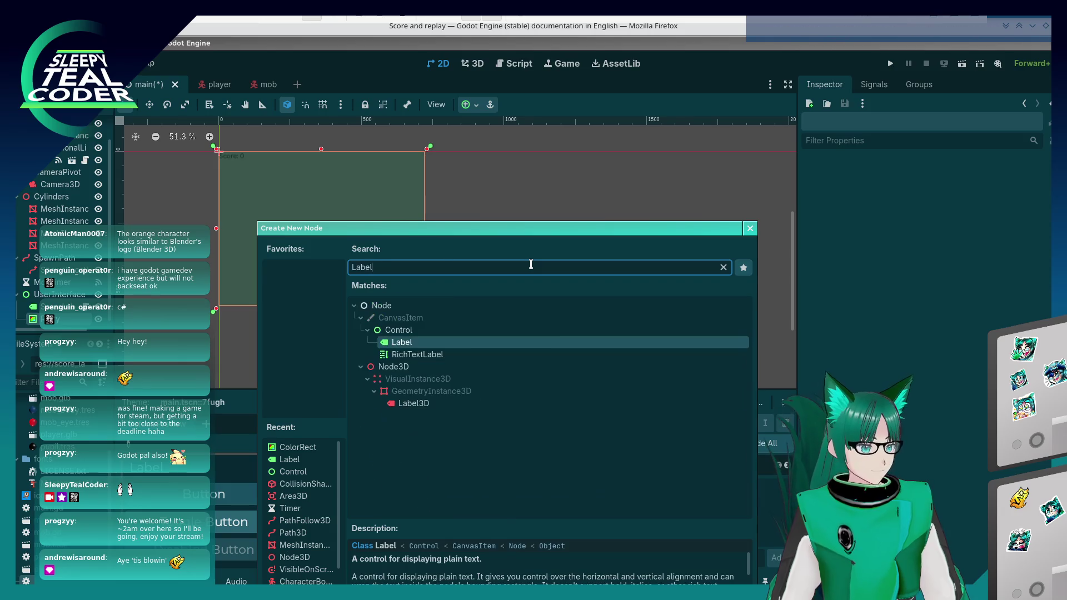
{"action": "double_click", "coordinate": [408, 345]}
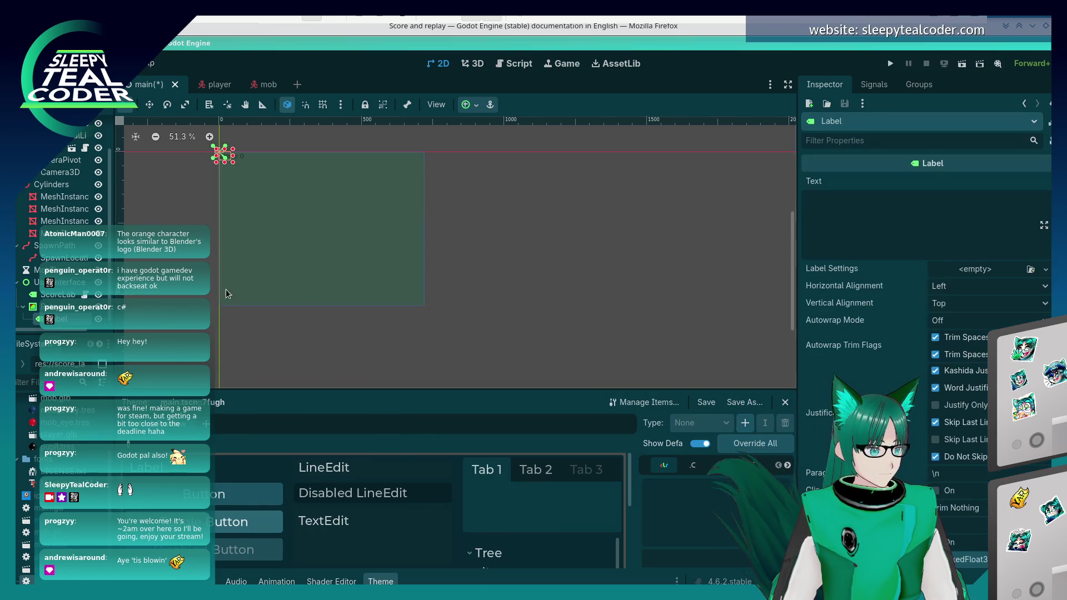
{"action": "left_click", "coordinate": [846, 228]}
{"action": "key", "text": "alt+Tab"}
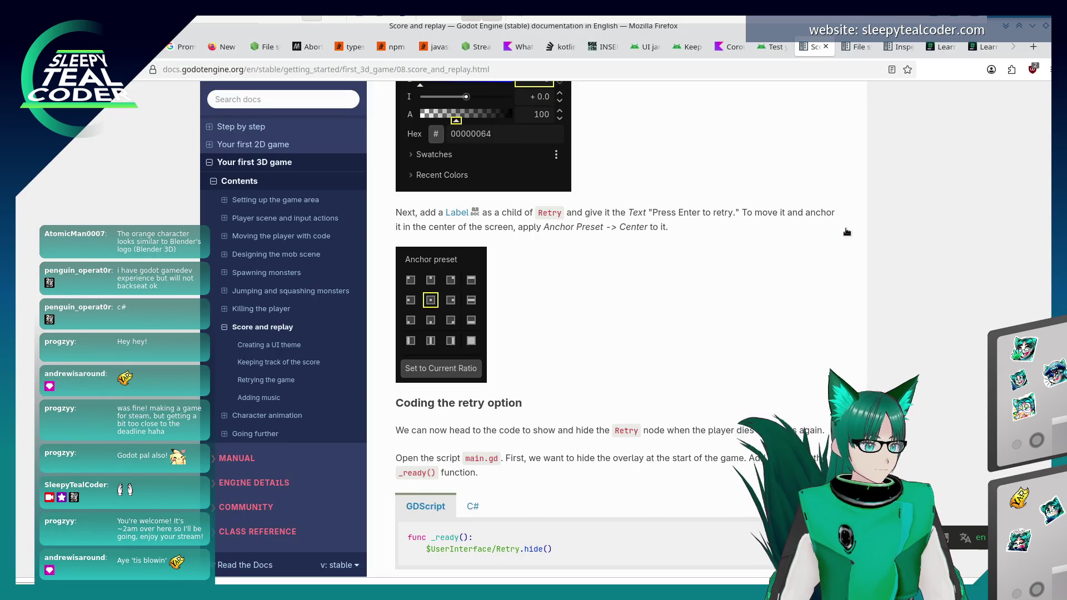
Set the label text to "Press Enter to retry." and anchor it at the Center preset.
{"action": "key", "text": "alt+Tab"}
{"action": "type", "text": "Press Enter to retry."}
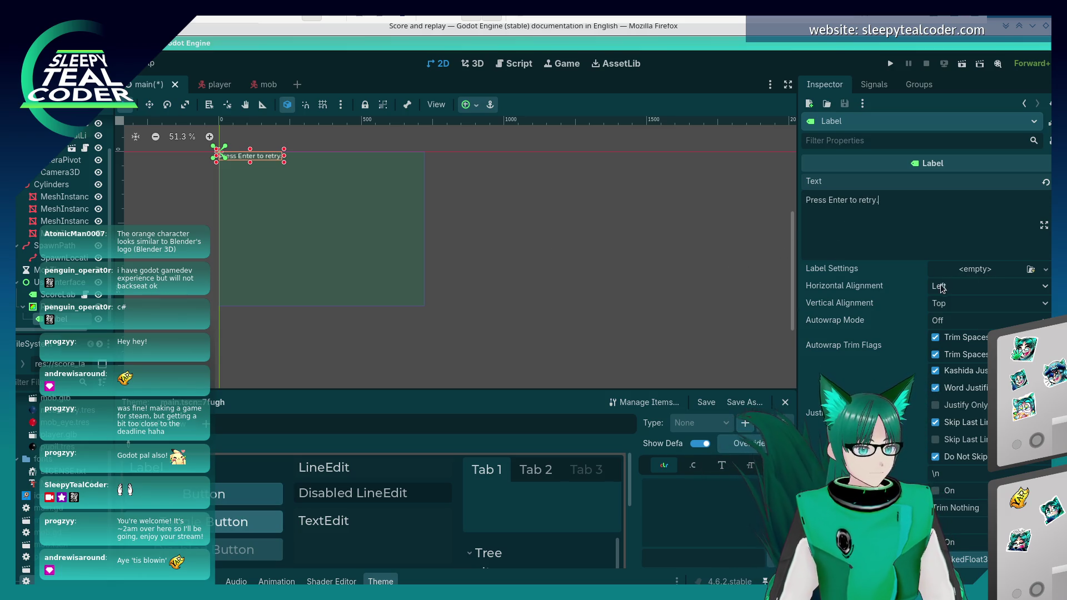
{"action": "left_click", "coordinate": [419, 191]}
{"action": "left_click", "coordinate": [252, 159]}
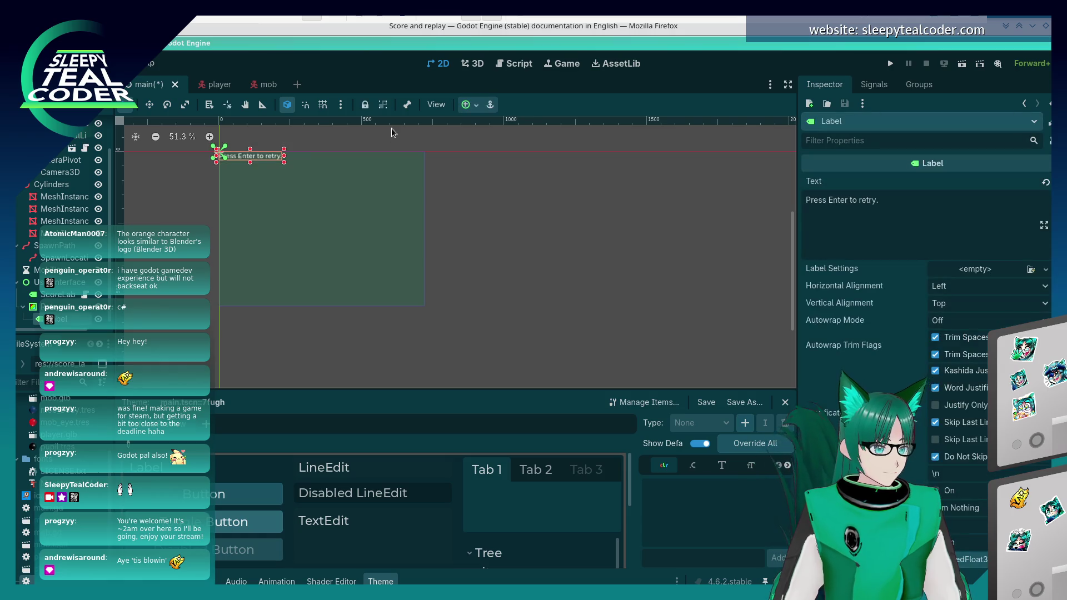
{"action": "left_click", "coordinate": [466, 105]}
{"action": "left_click", "coordinate": [492, 168]}
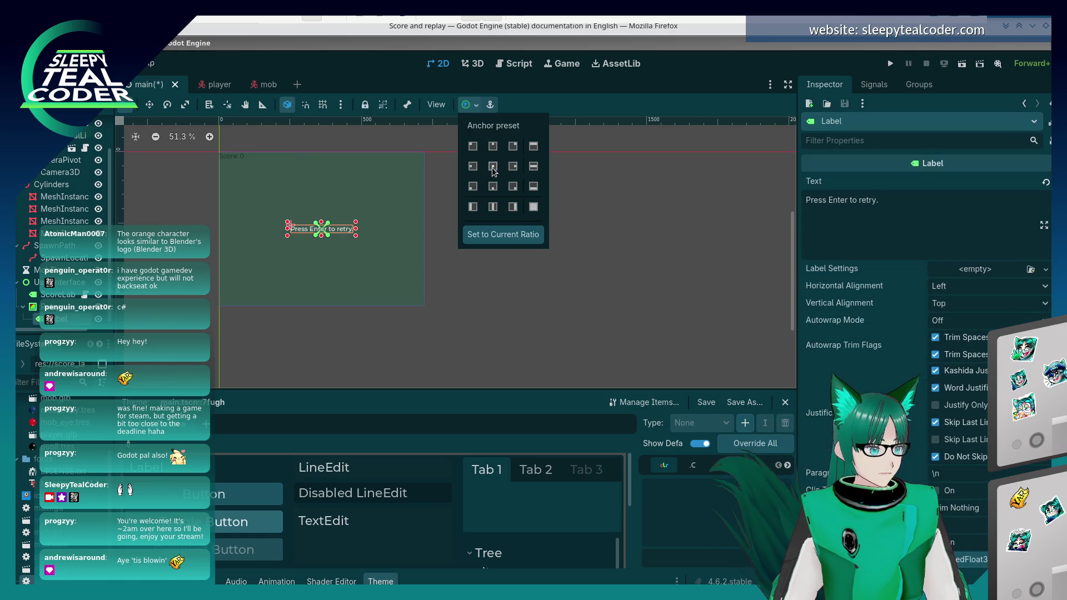
{"action": "left_click", "coordinate": [680, 232]}
Scroll the docs to the "Coding the retry option" main.gd code.
{"action": "key", "text": "alt+Tab"}
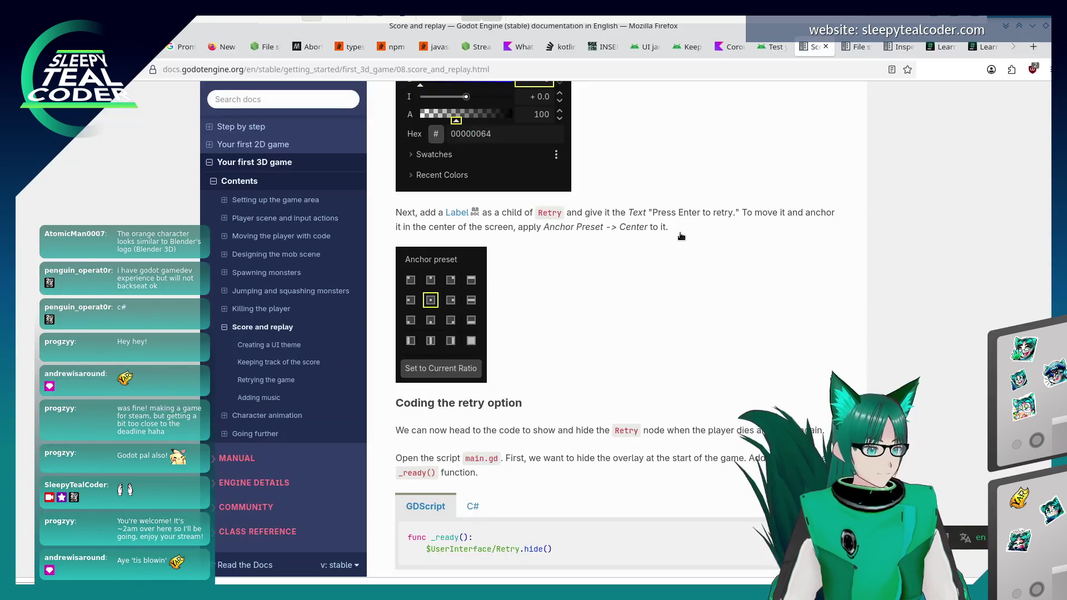
{"action": "scroll", "coordinate": [642, 306], "scroll_direction": "down", "scroll_amount": 3}
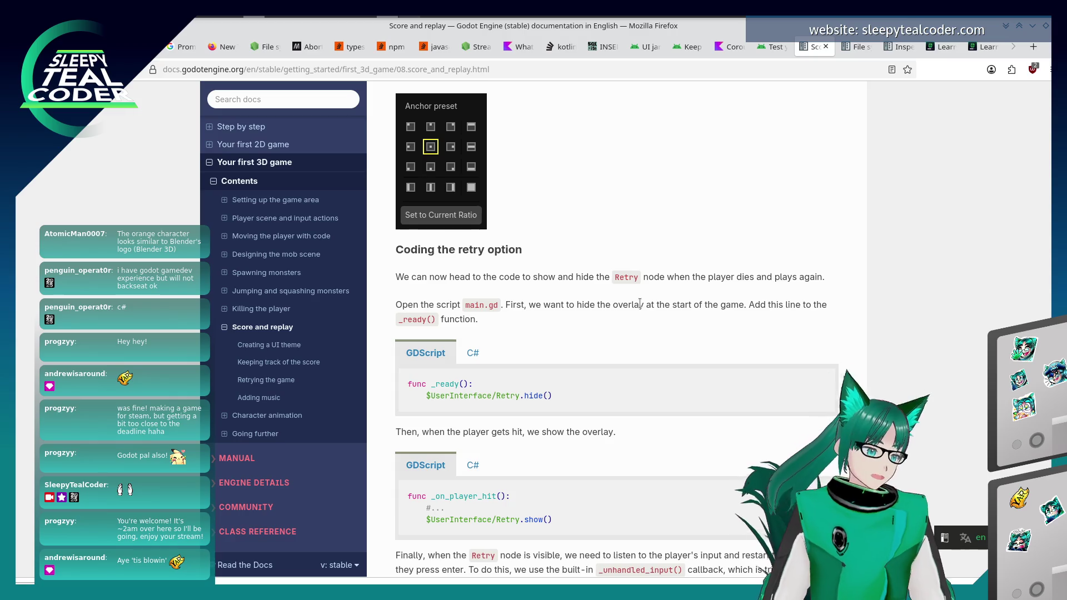
{"action": "scroll", "coordinate": [593, 313], "scroll_direction": "down", "scroll_amount": 3}
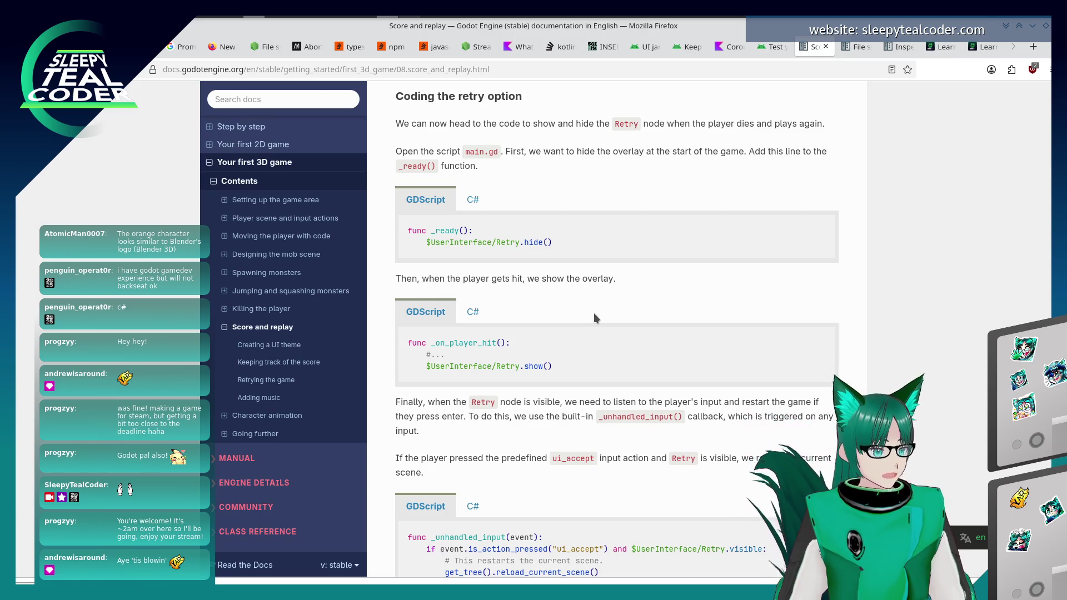
{"action": "key", "text": "alt+Tab"}
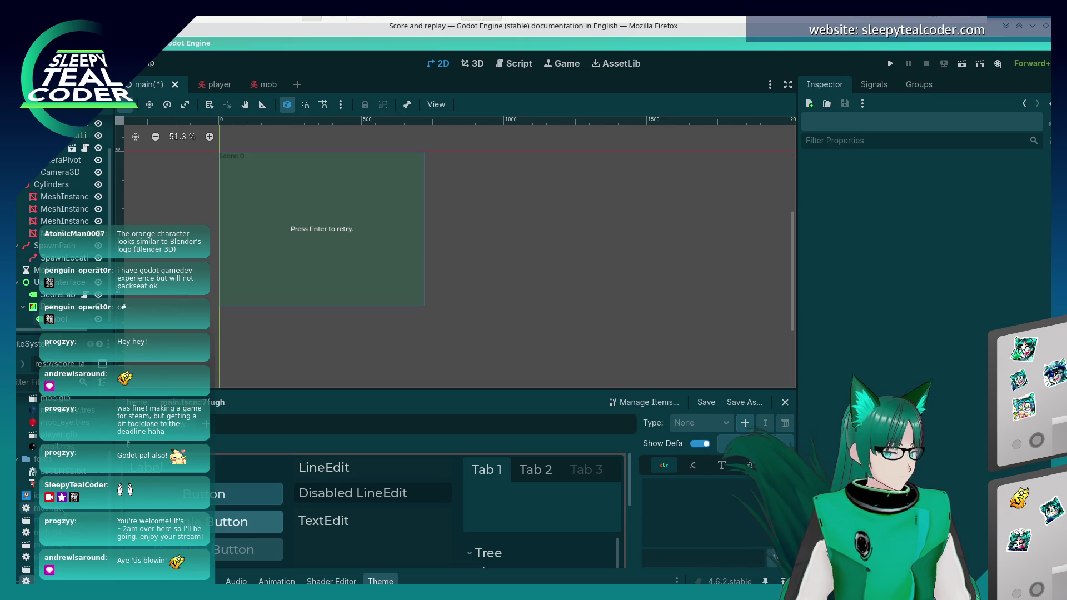
Open main.gd in the Script Editor and compare it with the docs.
{"action": "double_click", "coordinate": [53, 508]}
{"action": "scroll", "coordinate": [527, 448], "scroll_direction": "up", "scroll_amount": 5}
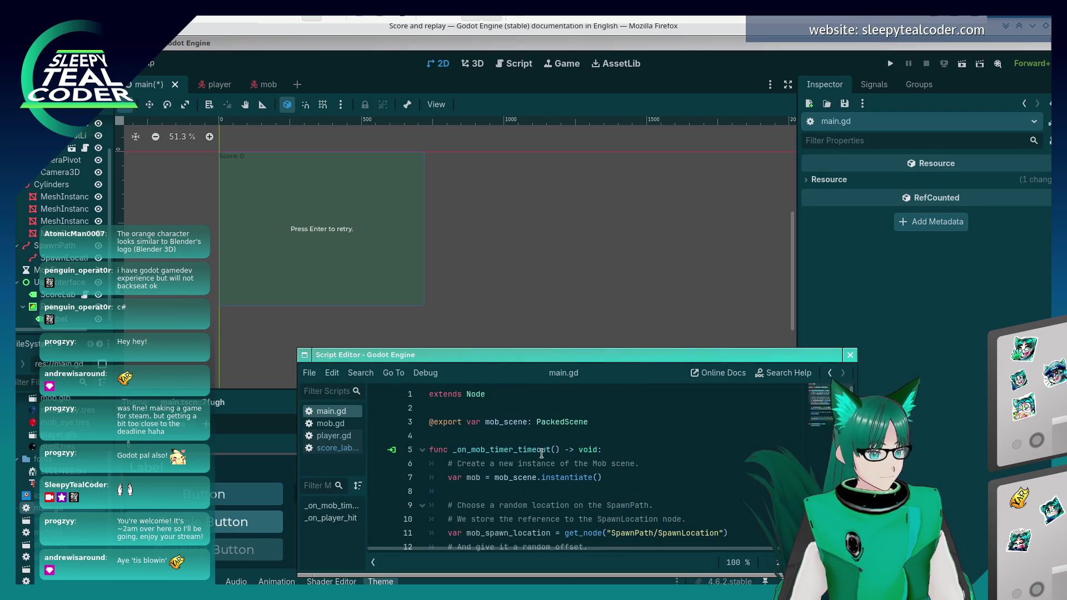
{"action": "scroll", "coordinate": [542, 453], "scroll_direction": "down", "scroll_amount": 5}
{"action": "scroll", "coordinate": [542, 454], "scroll_direction": "up", "scroll_amount": 5}
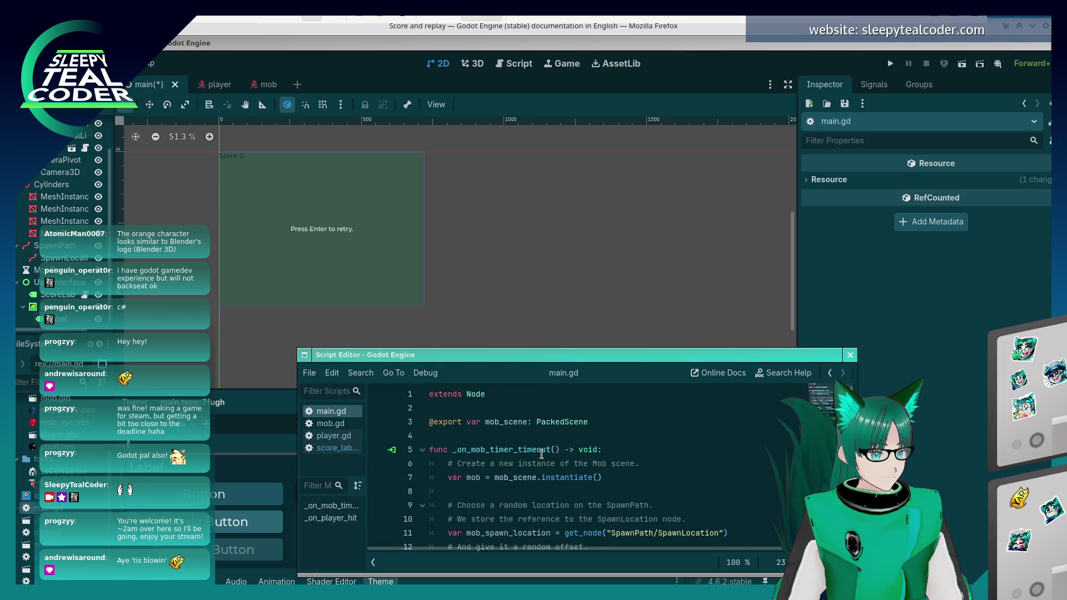
{"action": "key", "text": "alt+Tab"}
{"action": "key", "text": "alt+Tab"}
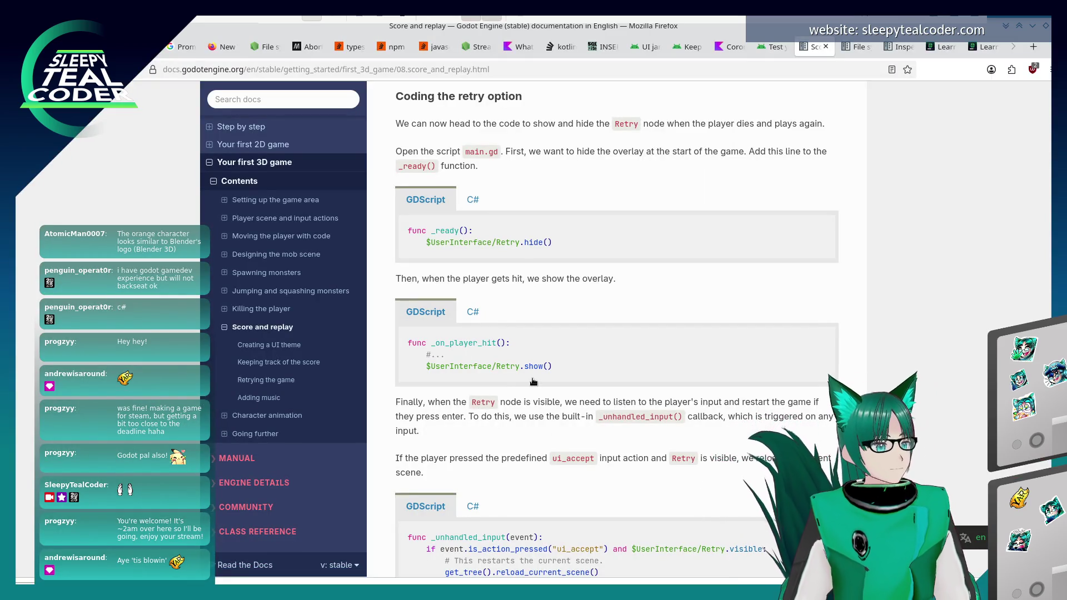
{"action": "key", "text": "alt+Tab"}
{"action": "key", "text": "alt+Tab"}
{"action": "key", "text": "alt+Tab"}
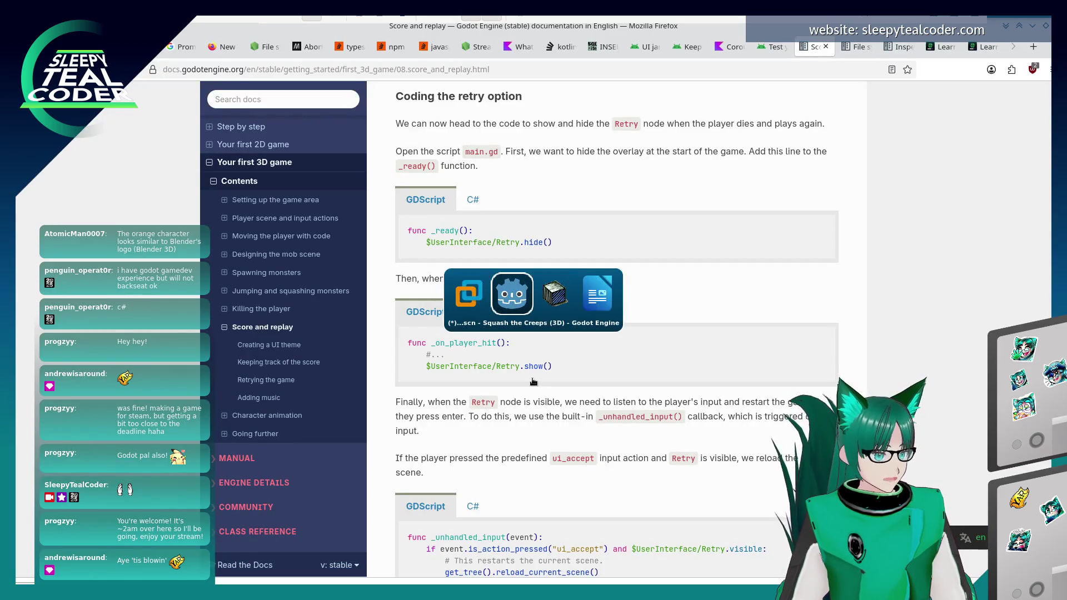
Add a _ready() function calling $UserInterface/Retry.hide() in main.gd.
{"action": "left_click", "coordinate": [482, 425]}
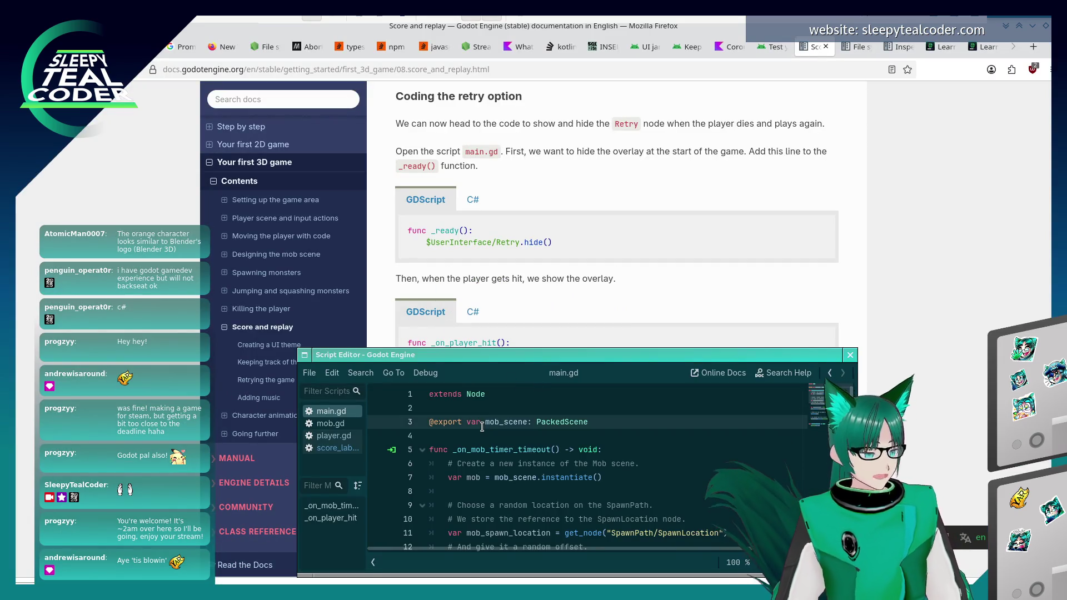
{"action": "key", "text": "Down"}
{"action": "key", "text": "Return"}
{"action": "key", "text": "Return"}
{"action": "key", "text": "Up"}
{"action": "type", "text": "f"}
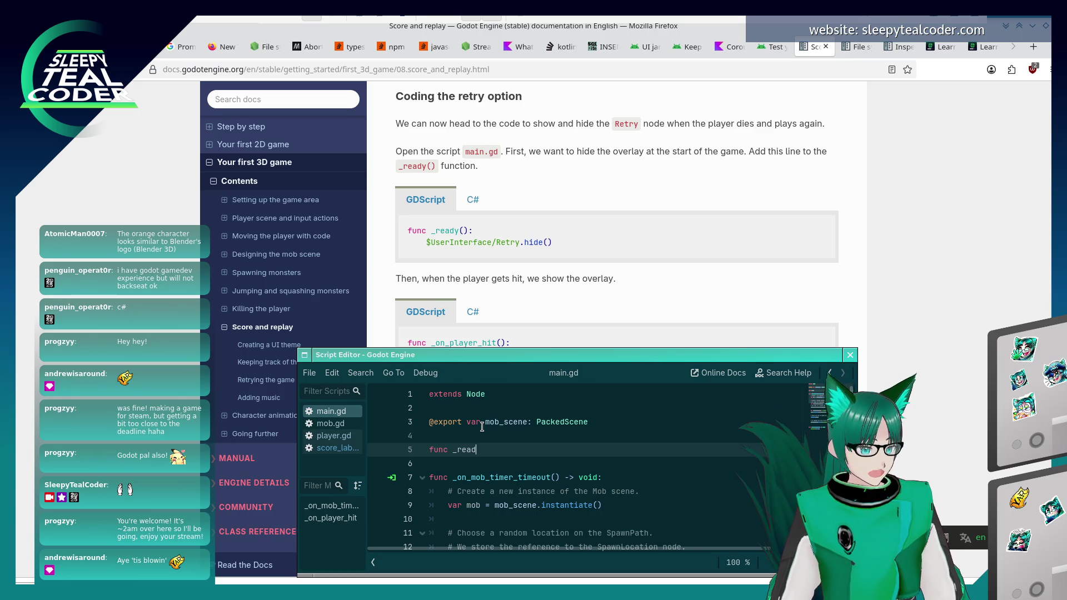
{"action": "type", "text": ":"}
{"action": "key", "text": "Return"}
{"action": "type", "text": "$"}
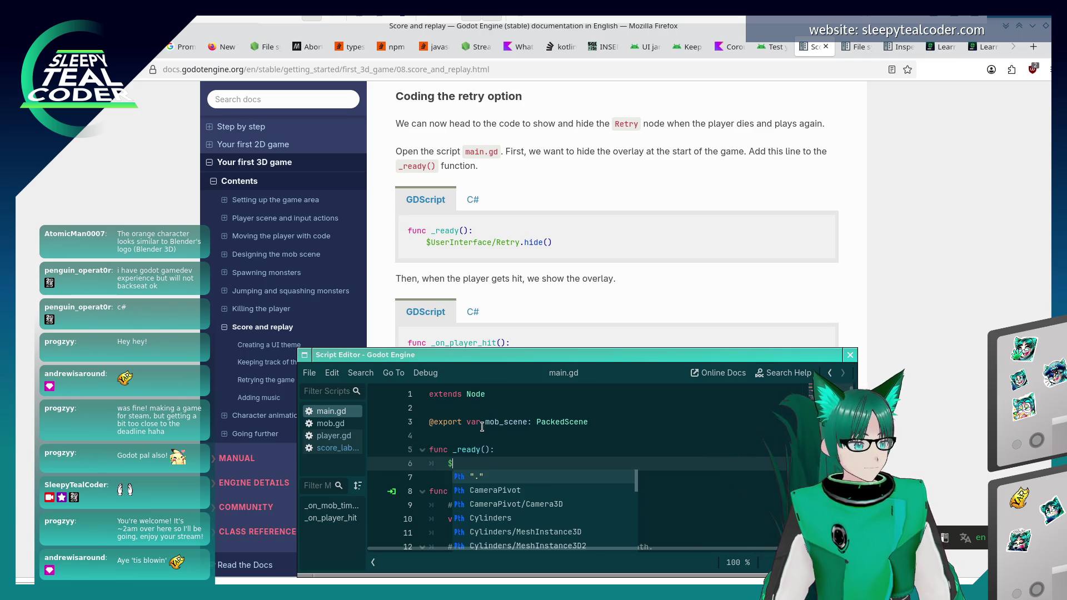
{"action": "type", "text": "UserInterfac"}
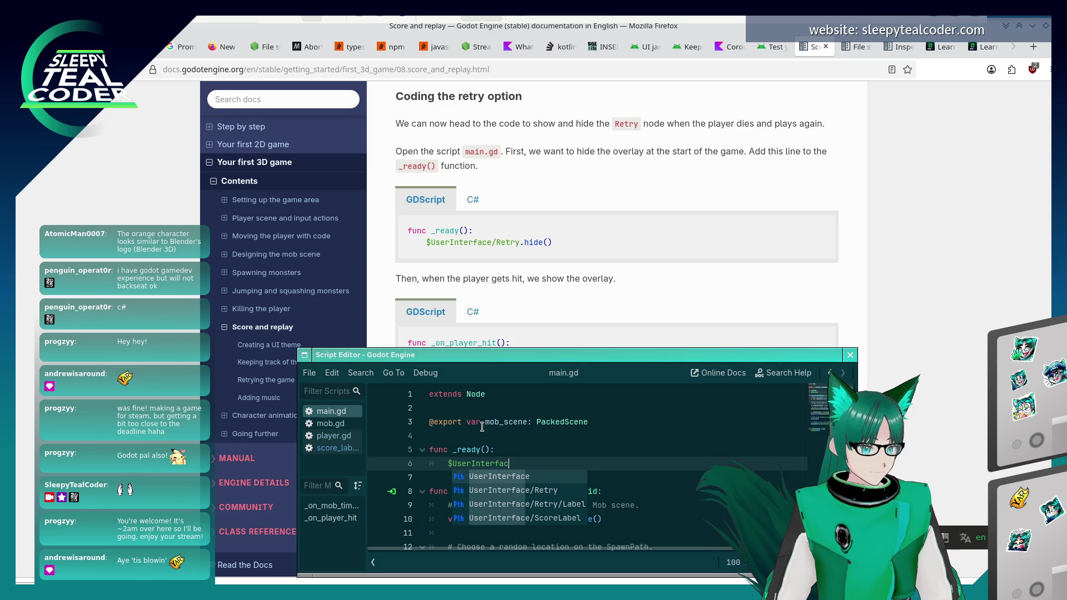
{"action": "type", "text": "e/Retry.hide"}
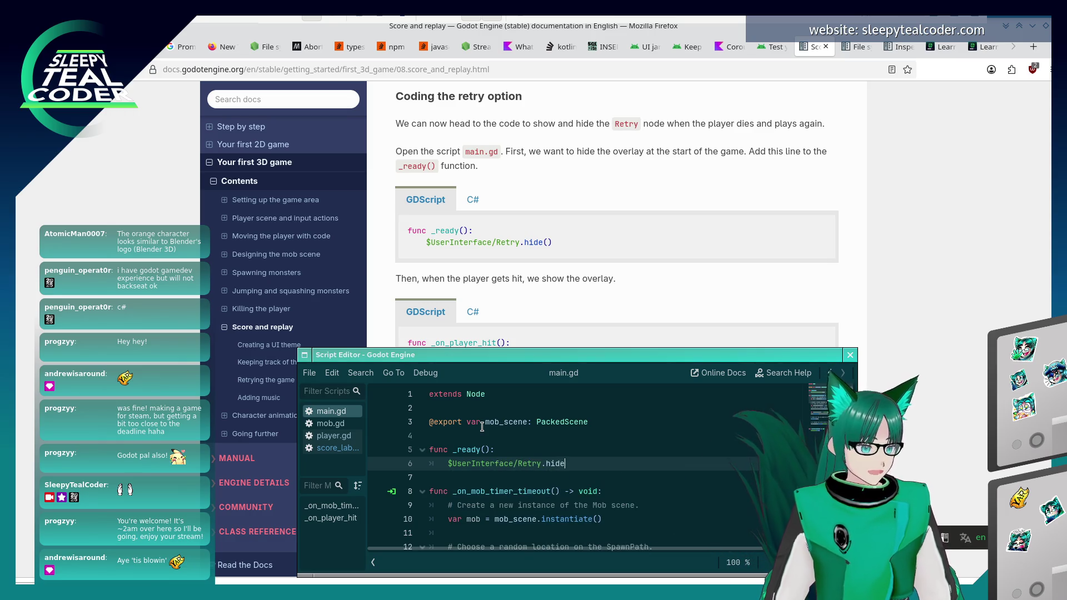
Check the docs, then place the cursor after line 29 in _on_player_hit.
{"action": "left_click", "coordinate": [560, 268]}
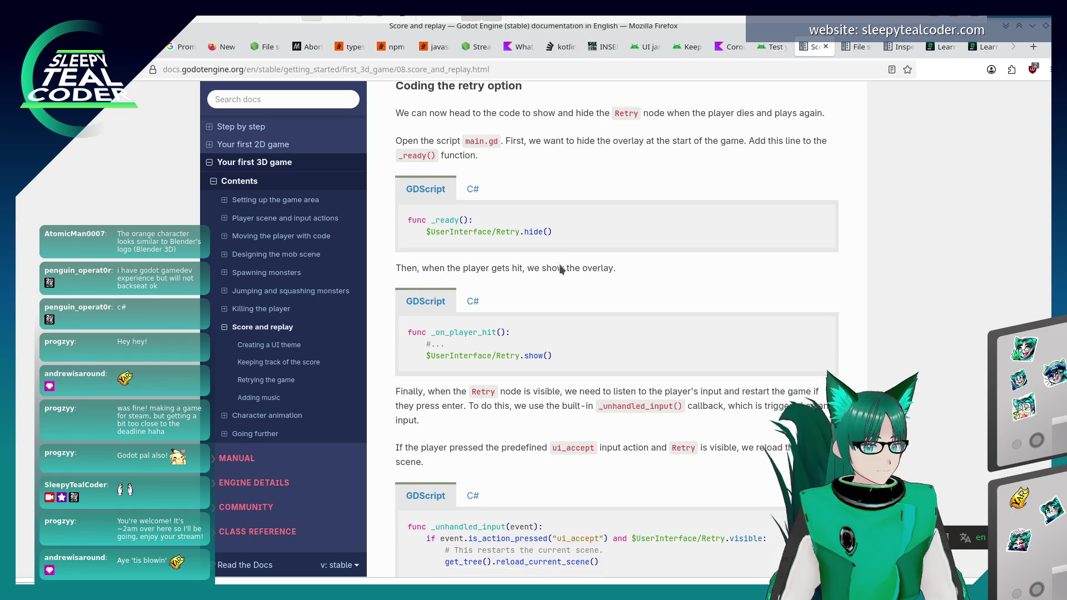
{"action": "scroll", "coordinate": [561, 269], "scroll_direction": "down", "scroll_amount": 2}
{"action": "key", "text": "alt+Tab"}
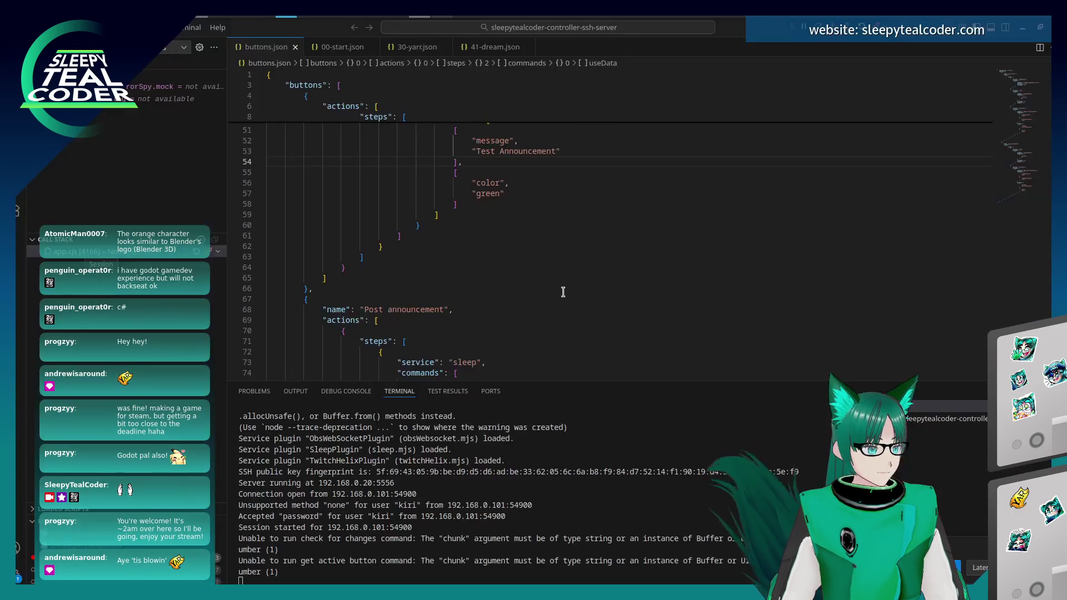
{"action": "key", "text": "alt+Tab"}
{"action": "key", "text": "alt+Tab"}
{"action": "scroll", "coordinate": [535, 438], "scroll_direction": "down", "scroll_amount": 5}
{"action": "left_click", "coordinate": [528, 529]}
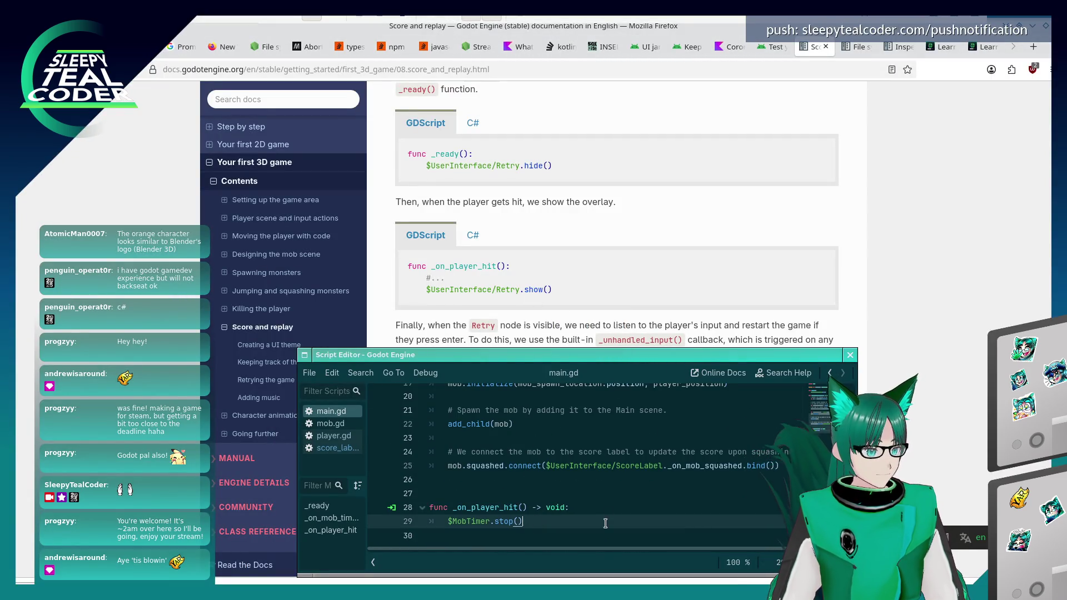
Add $UserInterface/Retry.show() under $MobTimer.stop() in _on_player_hit.
{"action": "key", "text": "Return"}
{"action": "type", "text": "$UserInterface/Ret"}
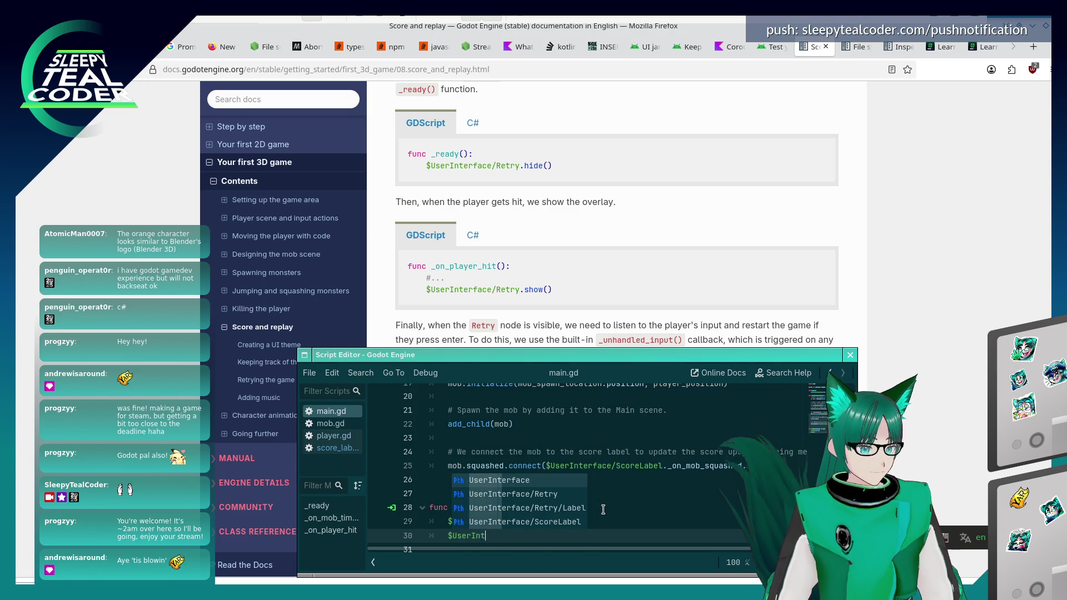
{"action": "key", "text": "Return"}
{"action": "type", "text": ".sh"}
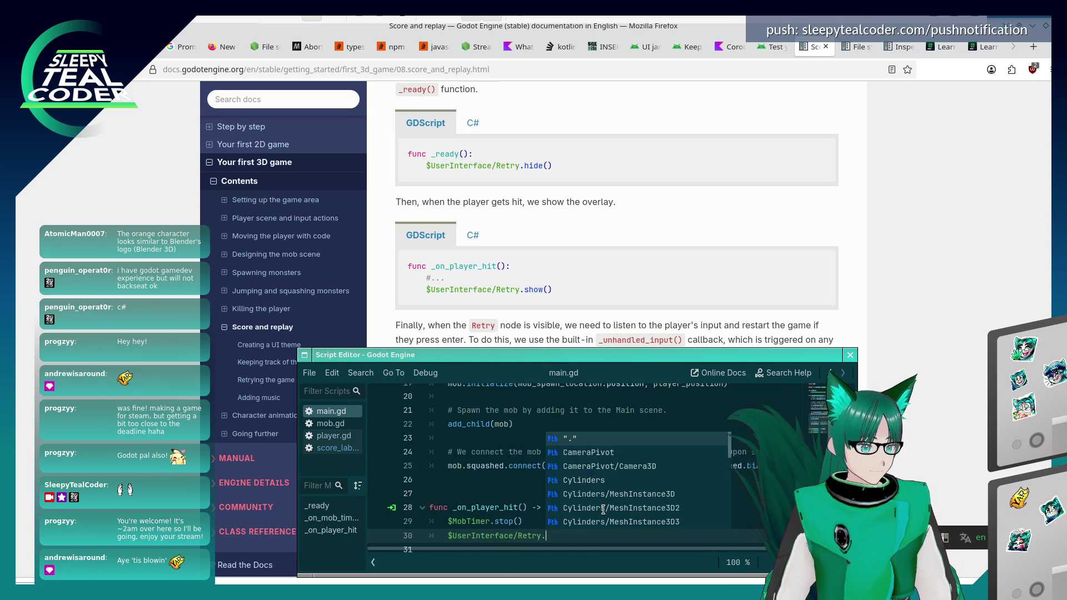
{"action": "key", "text": "Return"}
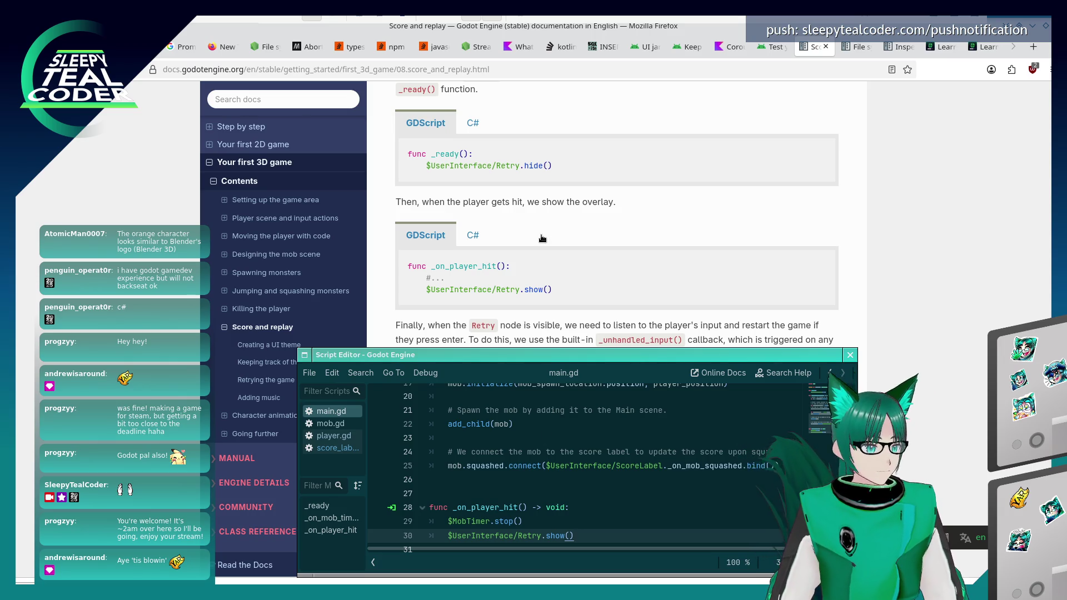
Scroll the docs to the _unhandled_input() ui_accept restart snippet.
{"action": "left_click", "coordinate": [541, 240]}
{"action": "scroll", "coordinate": [539, 300], "scroll_direction": "down", "scroll_amount": 3}
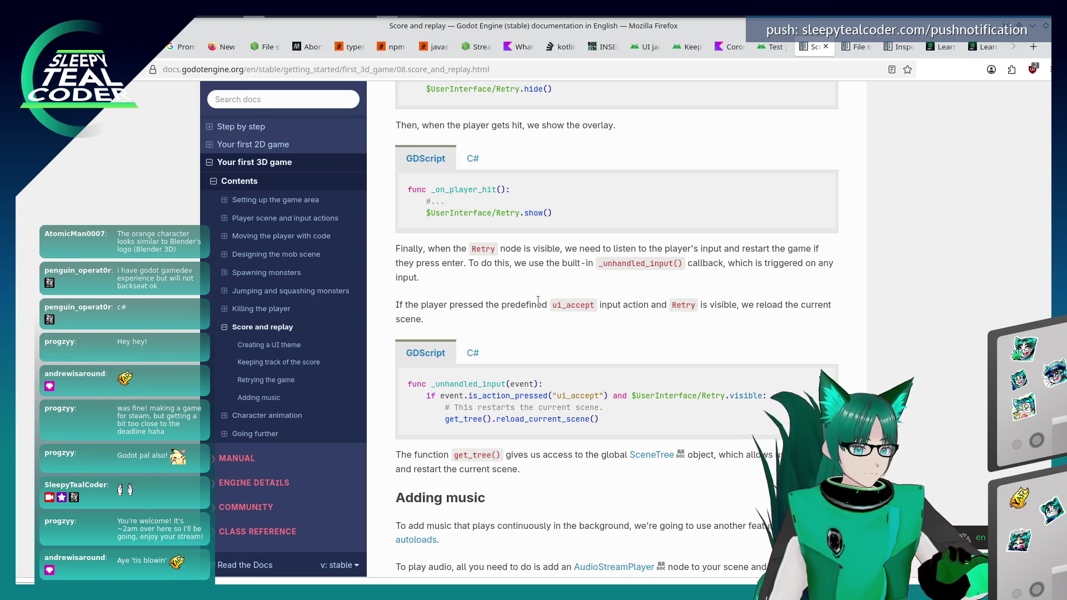
{"action": "scroll", "coordinate": [539, 301], "scroll_direction": "down", "scroll_amount": 3}
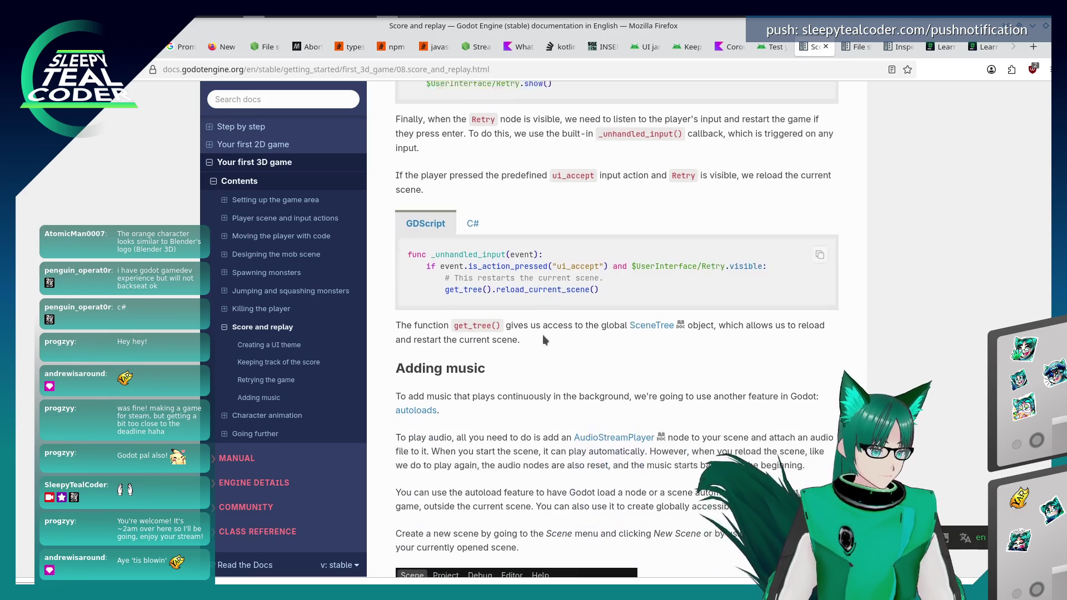
Add a new _unhandled_input(event): function below _on_player_hit in main.gd.
{"action": "key", "text": "alt+Tab"}
{"action": "key", "text": "Return"}
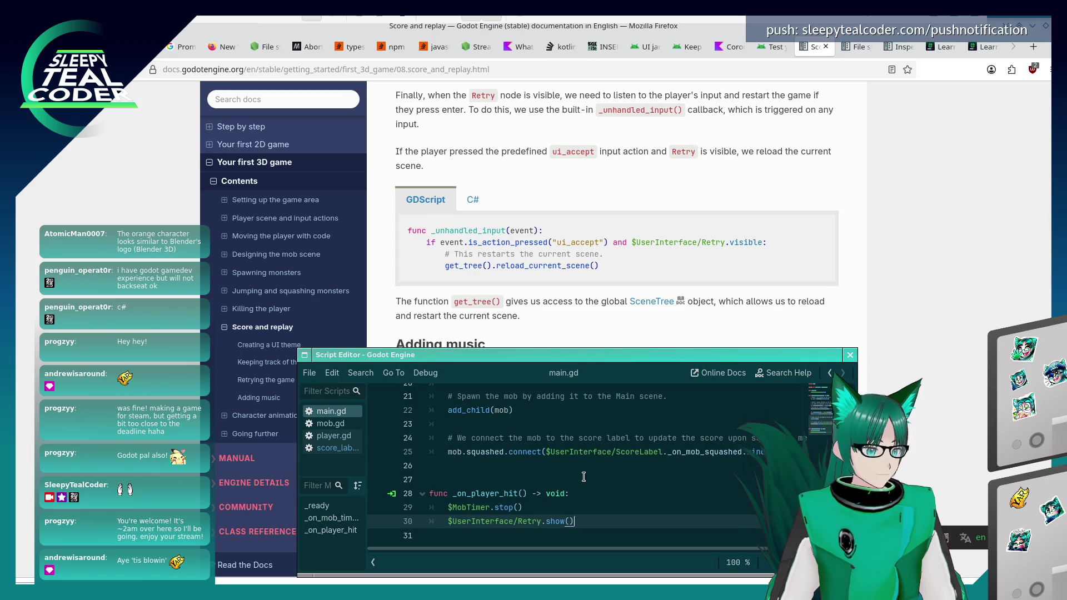
{"action": "key", "text": "Return"}
{"action": "key", "text": "BackSpace"}
{"action": "type", "text": "func"}
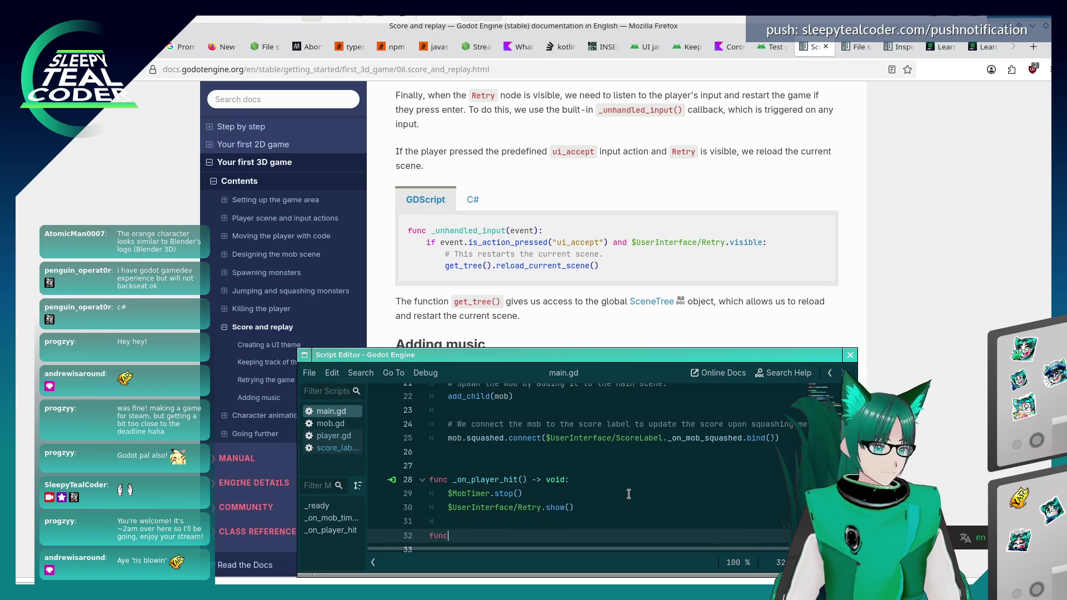
{"action": "type", "text": " _unhandled_input("}
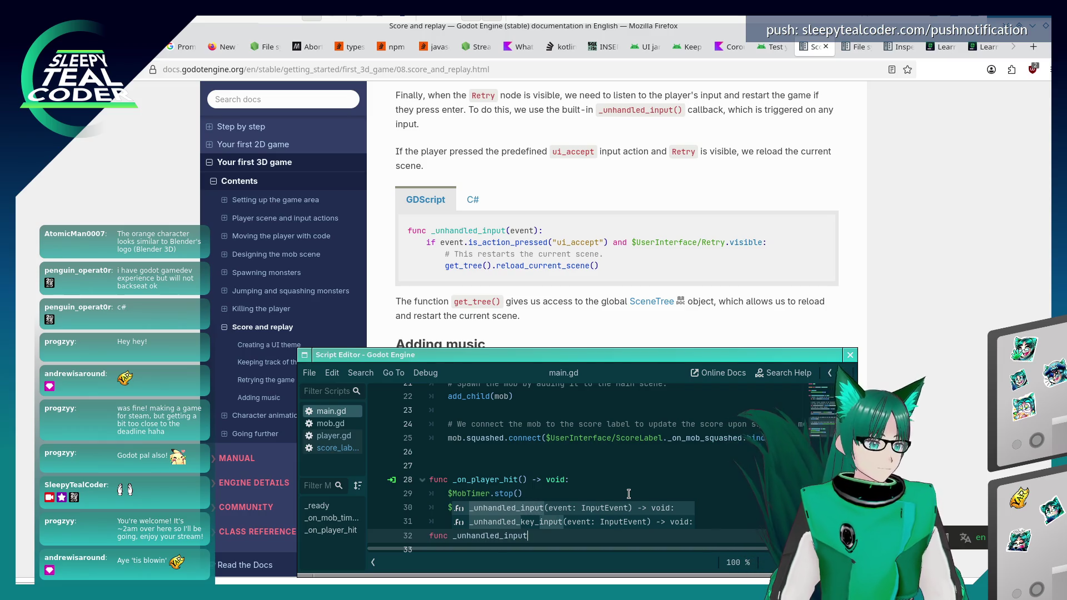
{"action": "key", "text": "Return"}
{"action": "type", "text": "event):"}
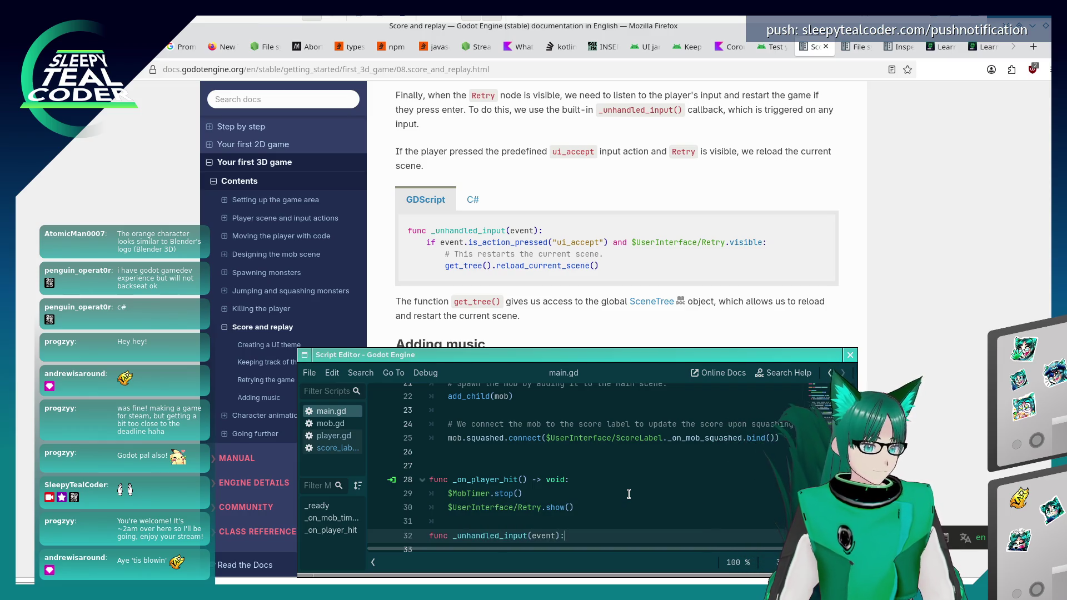
{"action": "key", "text": "Return"}
Reload the current scene when ui_accept is pressed while $UserInterface/Retry is visible, with a restart comment.
{"action": "type", "text": "if eve"}
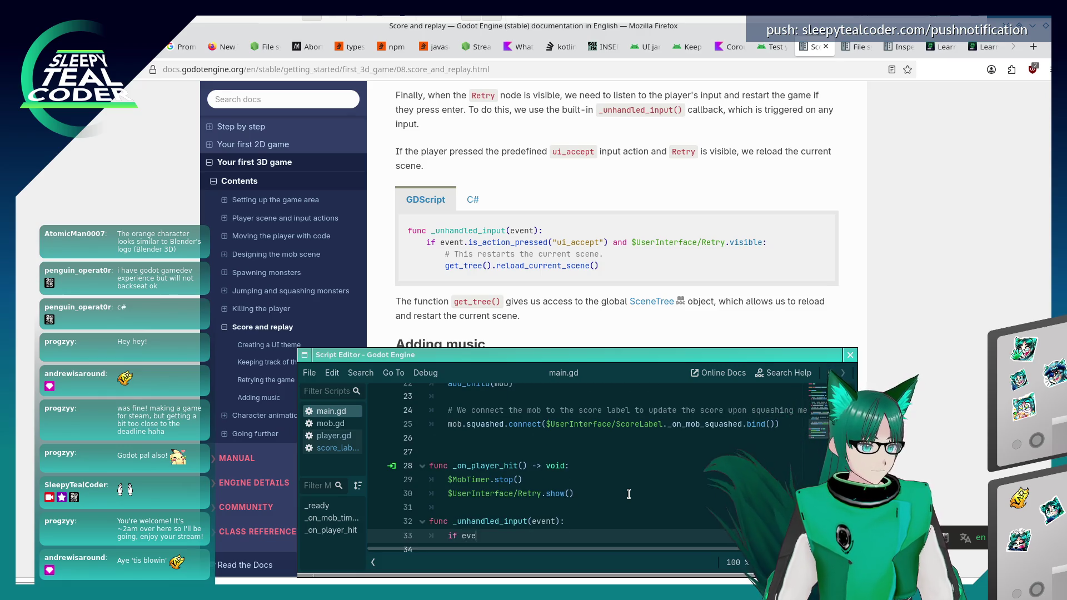
{"action": "type", "text": "nt.is_action_"}
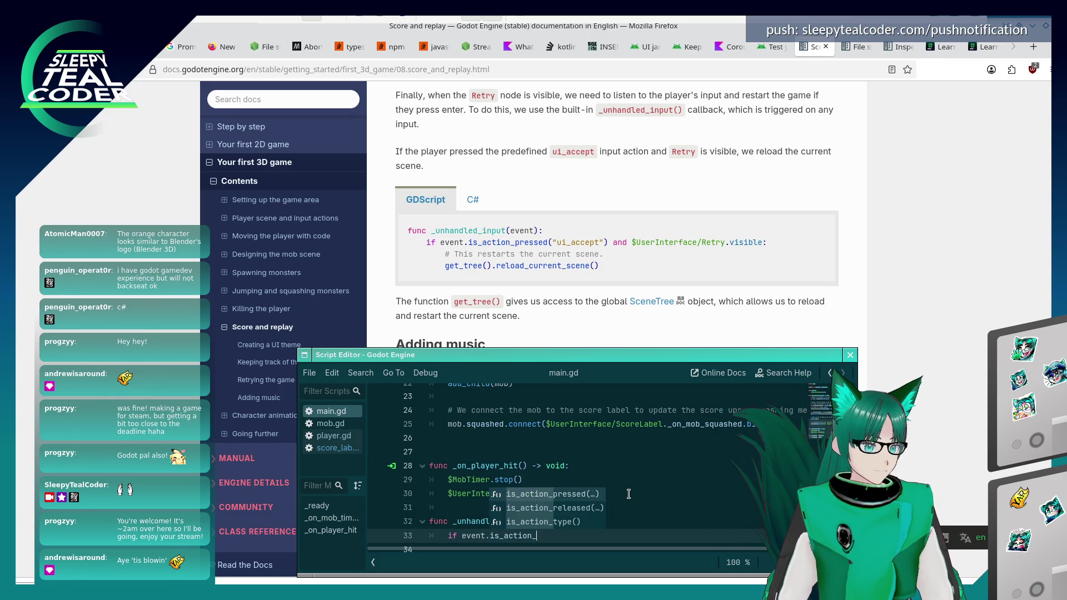
{"action": "type", "text": "pressed(\"ui_accept"}
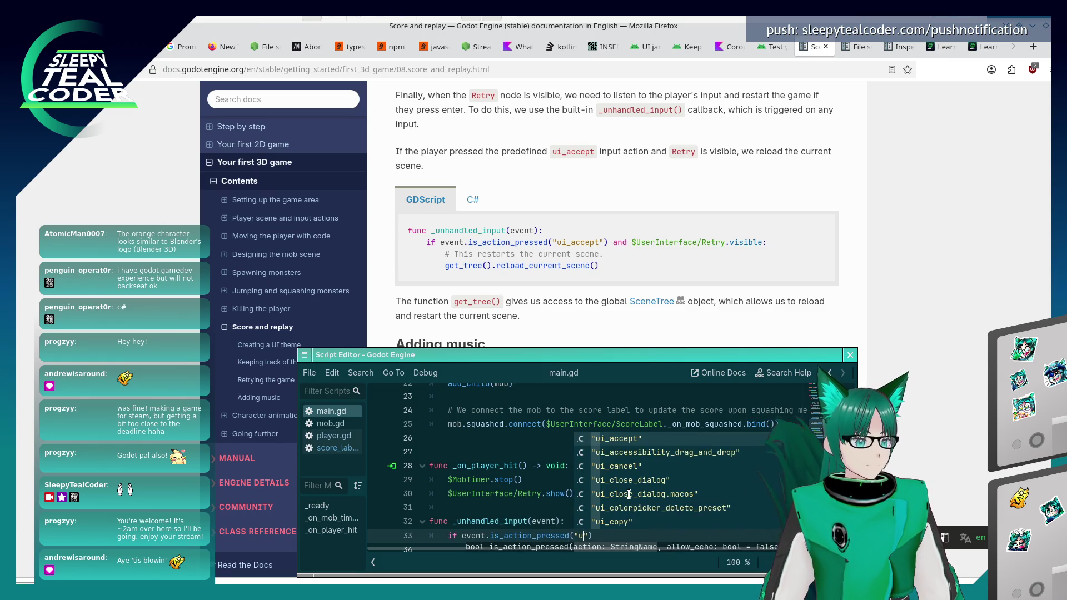
{"action": "type", "text": "\") "}
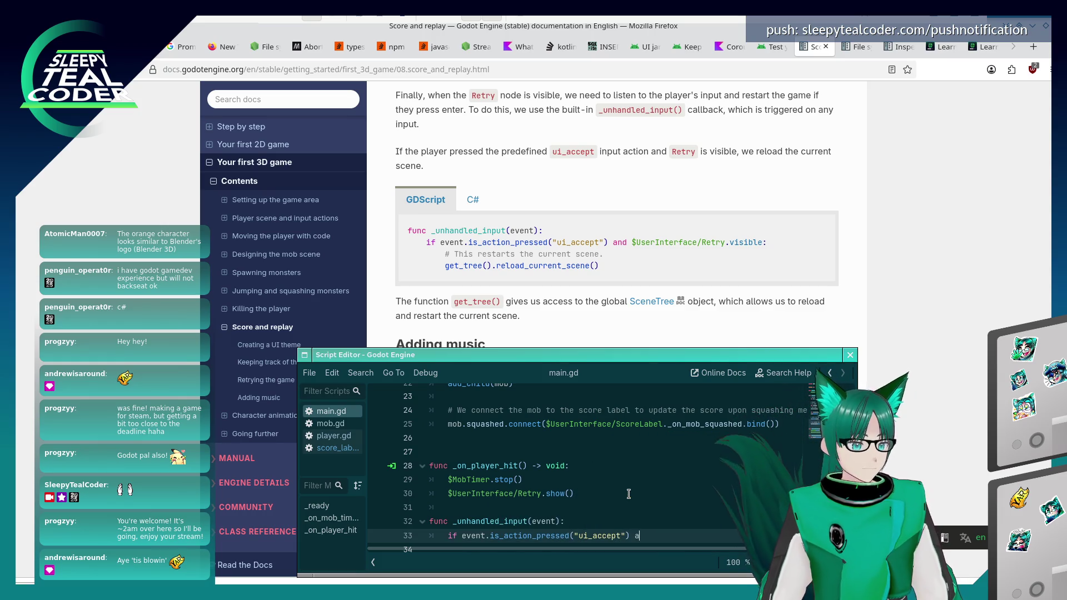
{"action": "type", "text": "and $UserInterface/Retry.vis"}
{"action": "key", "text": "Return"}
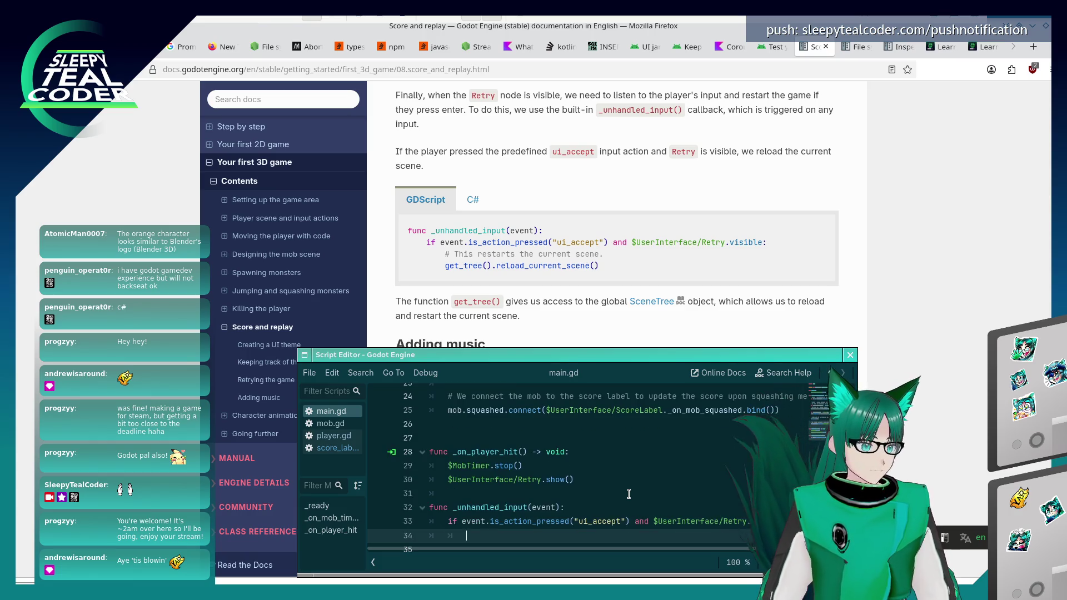
{"action": "type", "text": "#This restarts the "}
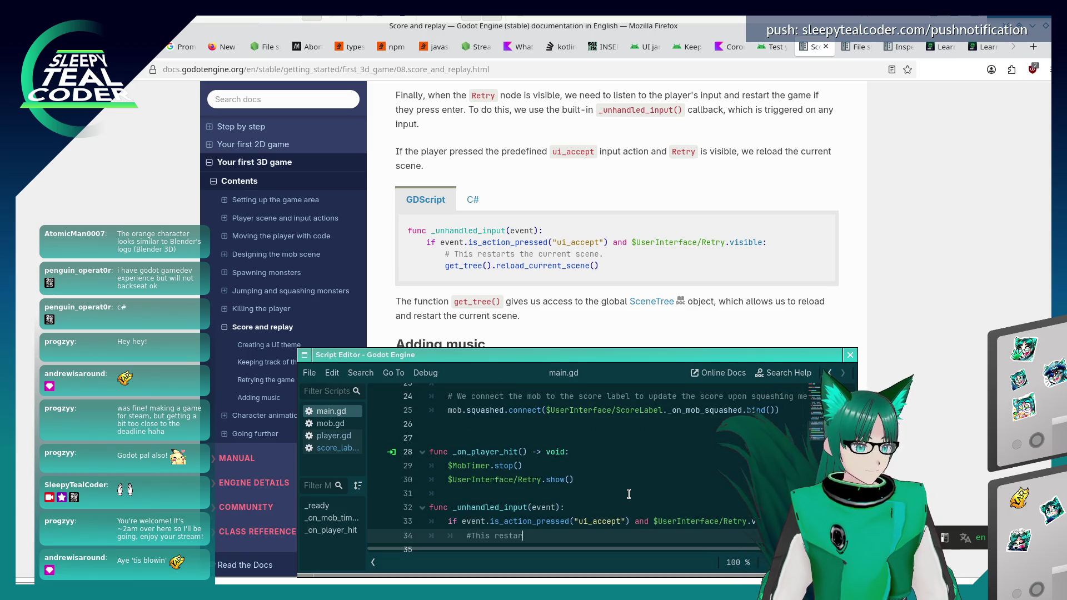
{"action": "type", "text": "curre"}
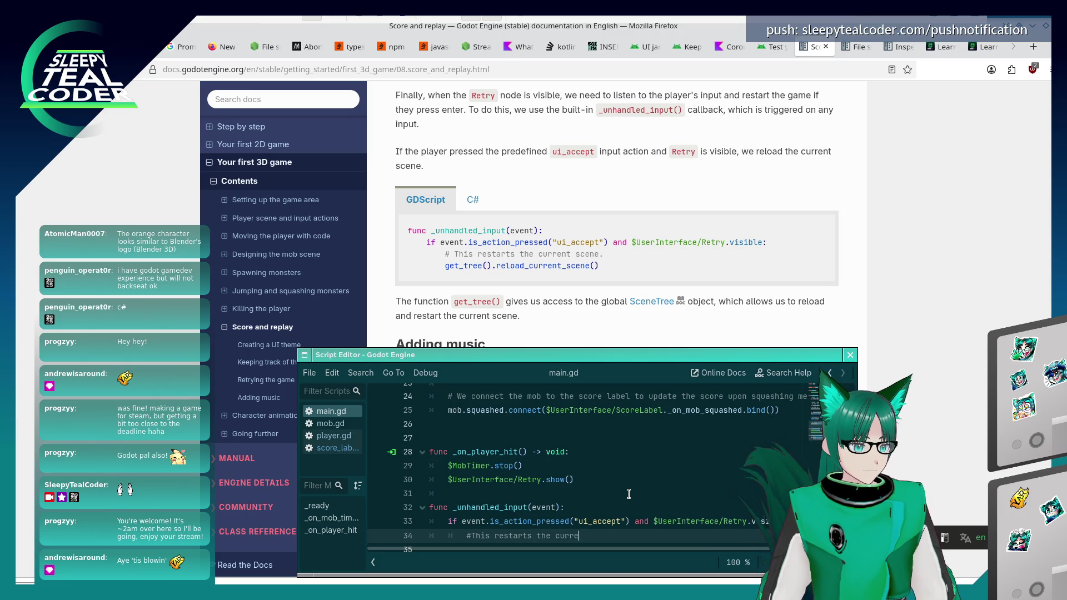
{"action": "type", "text": "nt scene."}
{"action": "key", "text": "Return"}
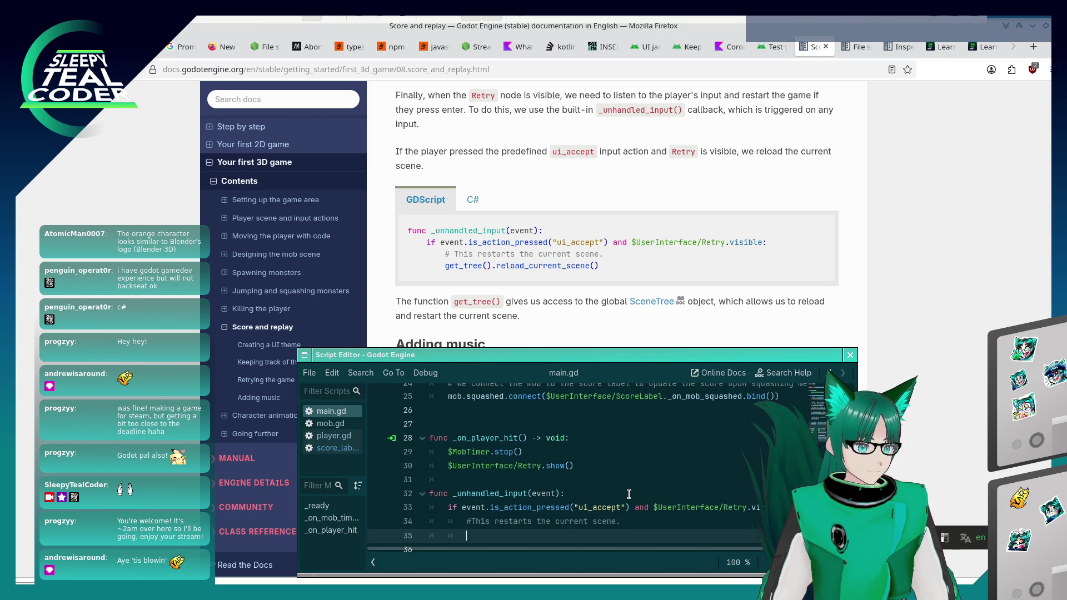
{"action": "type", "text": "get_tree"}
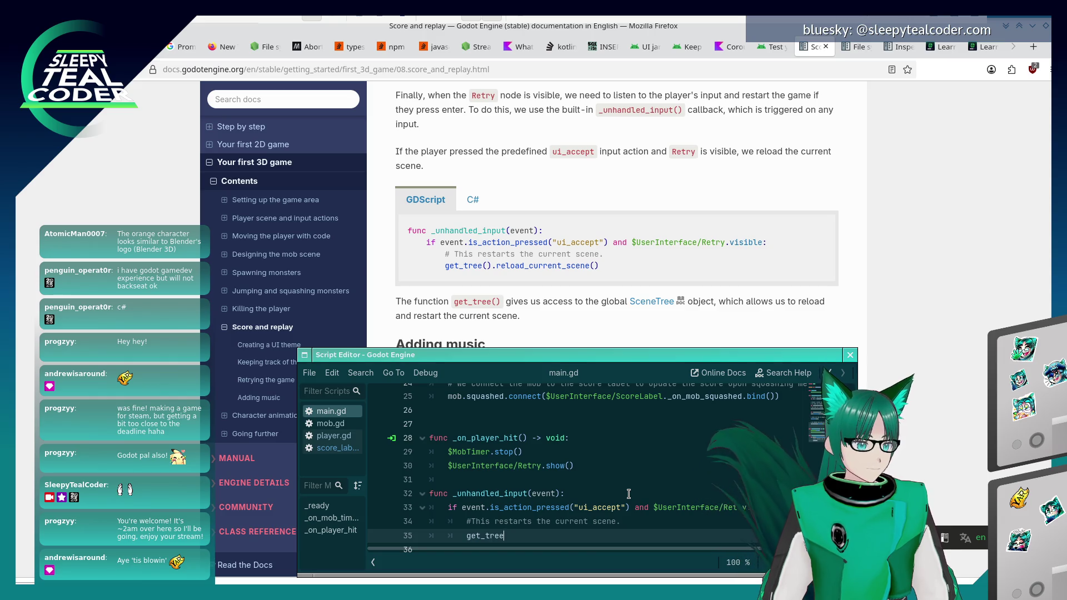
{"action": "type", "text": "().reload_"}
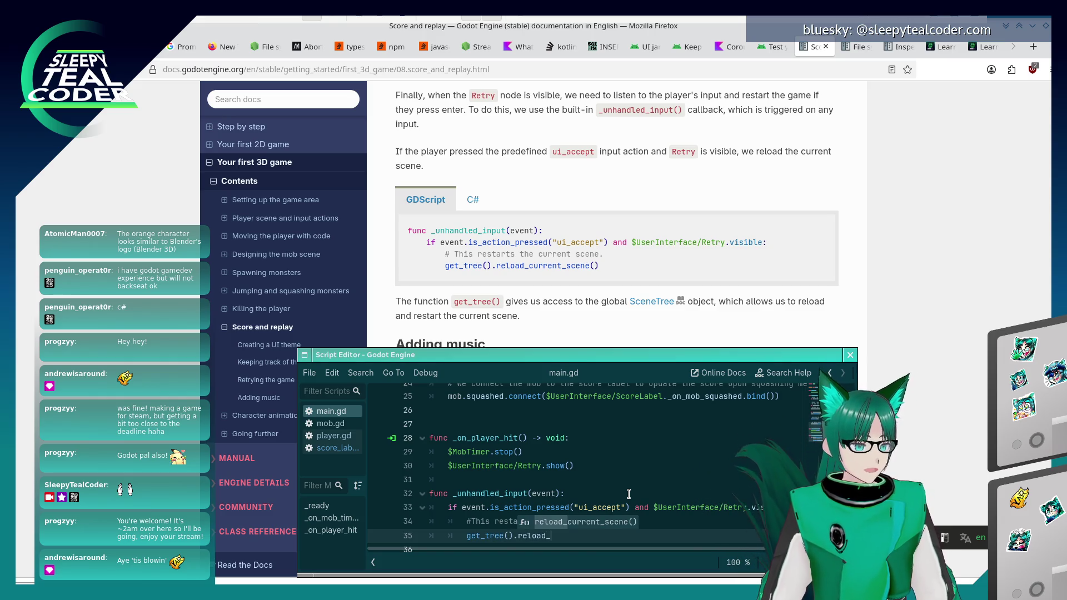
{"action": "type", "text": "current_scene"}
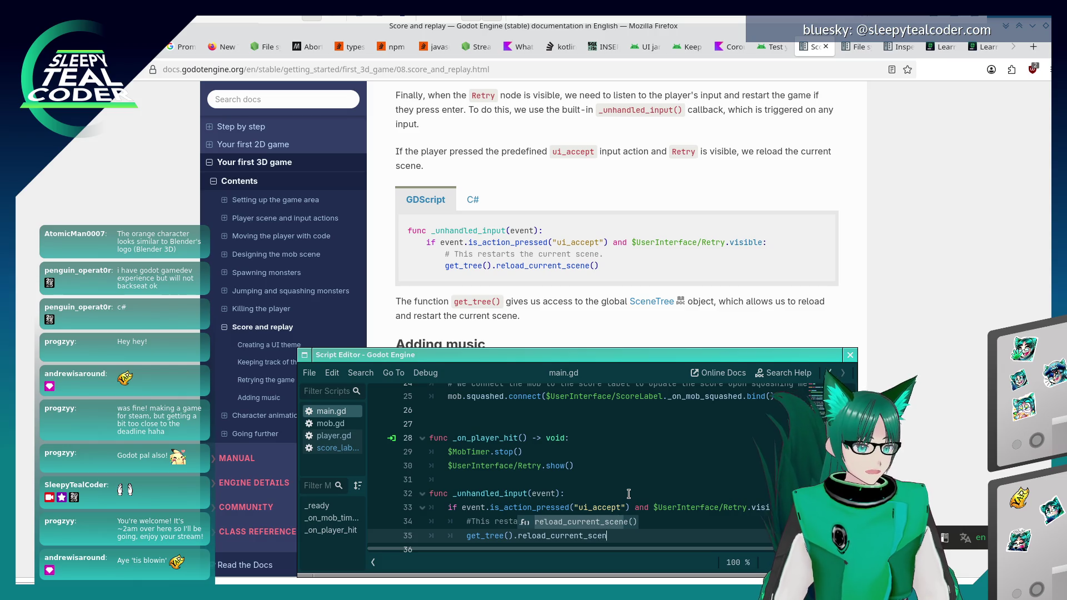
{"action": "key", "text": "Return"}
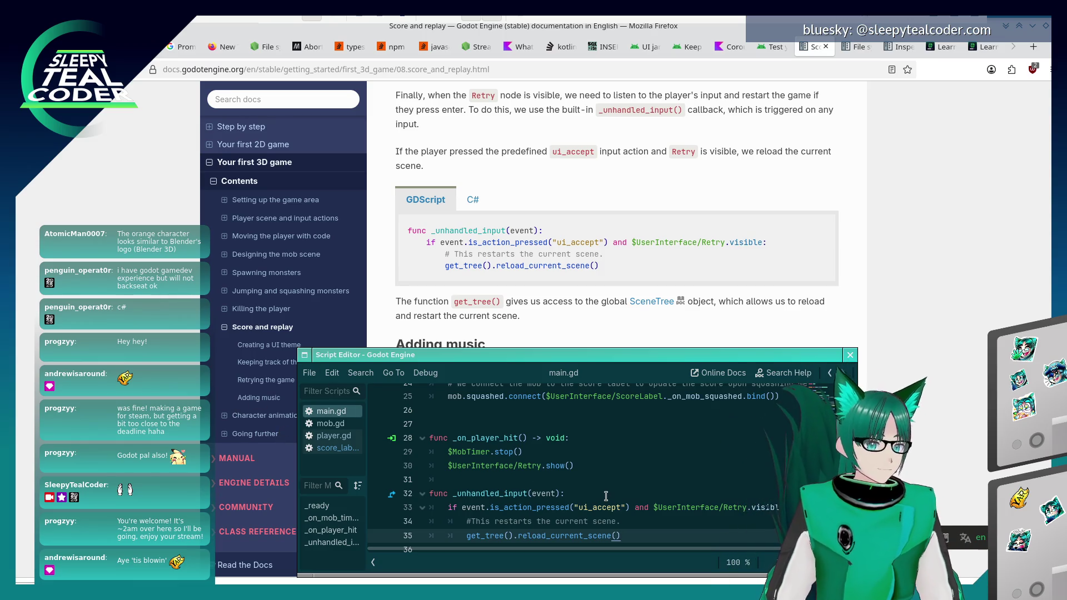
Bring the docs page back and scroll down toward the Adding music section.
{"action": "scroll", "coordinate": [591, 500], "scroll_direction": "down", "scroll_amount": 1}
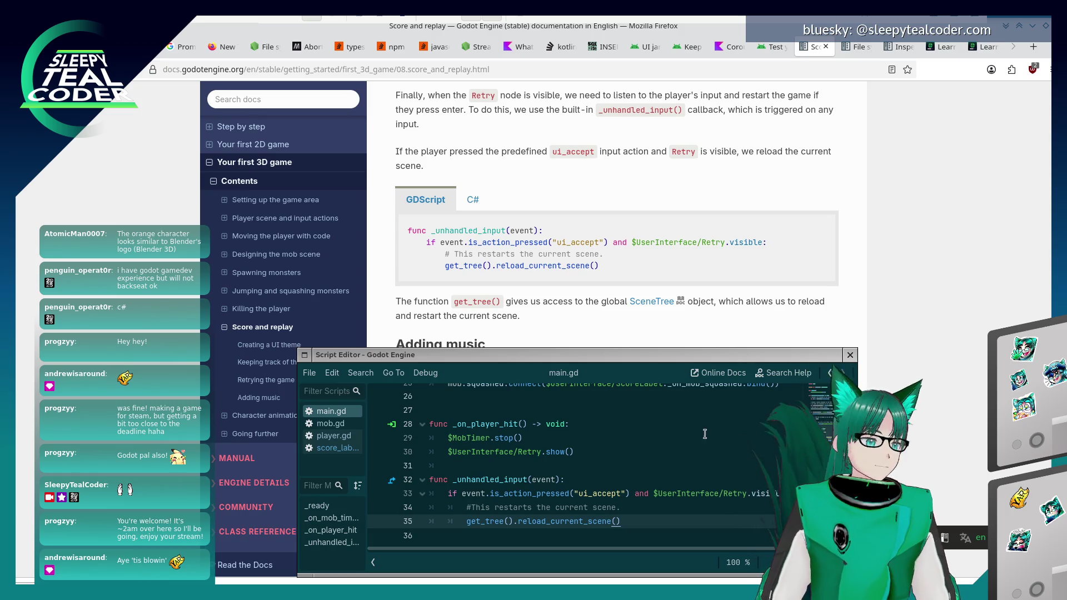
{"action": "left_click", "coordinate": [640, 267]}
{"action": "scroll", "coordinate": [639, 241], "scroll_direction": "down", "scroll_amount": 3}
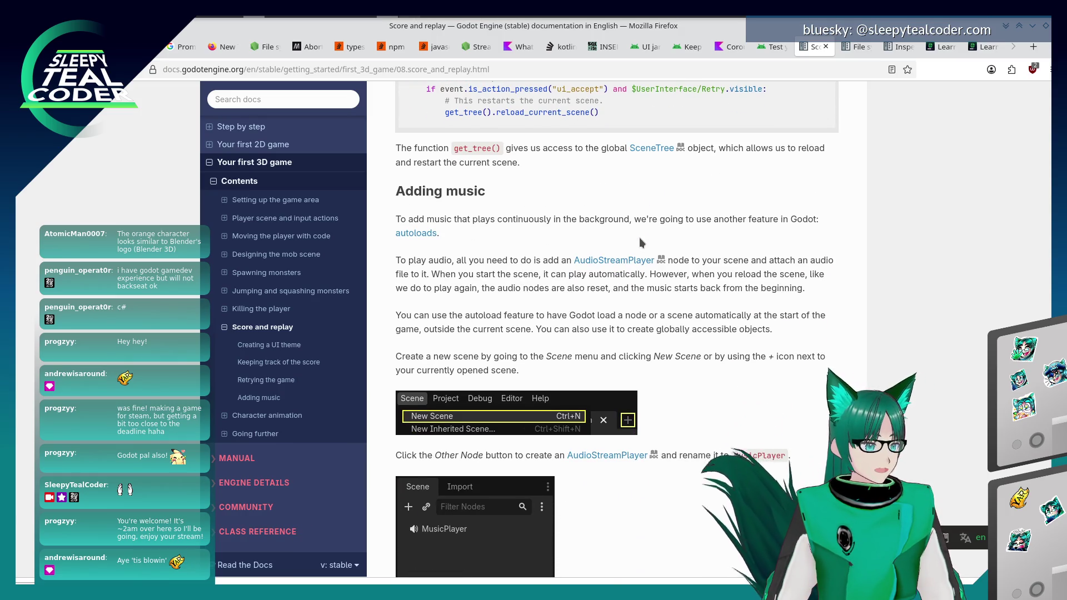
Scroll the Score and replay docs to the MusicPlayer instructions, then return to Godot.
{"action": "scroll", "coordinate": [642, 243], "scroll_direction": "down", "scroll_amount": 3}
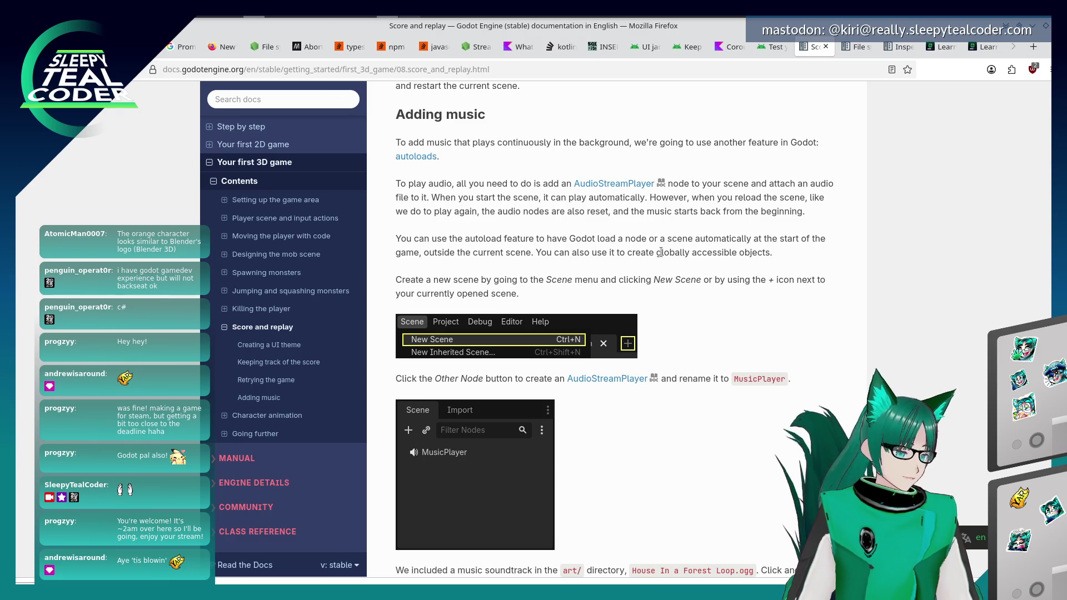
{"action": "scroll", "coordinate": [625, 358], "scroll_direction": "down", "scroll_amount": 3}
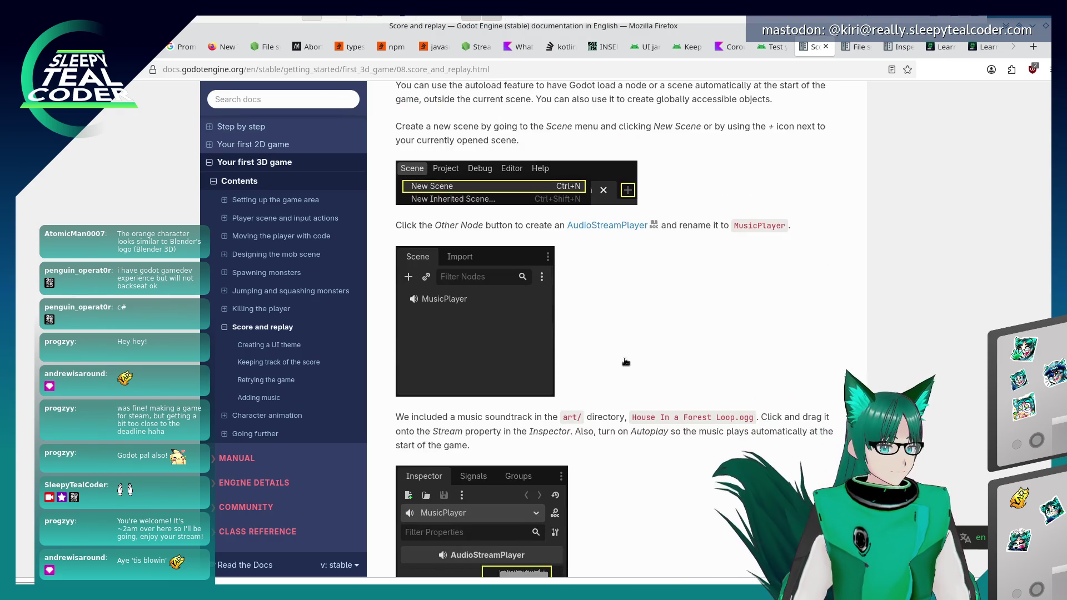
{"action": "key", "text": "alt+Tab"}
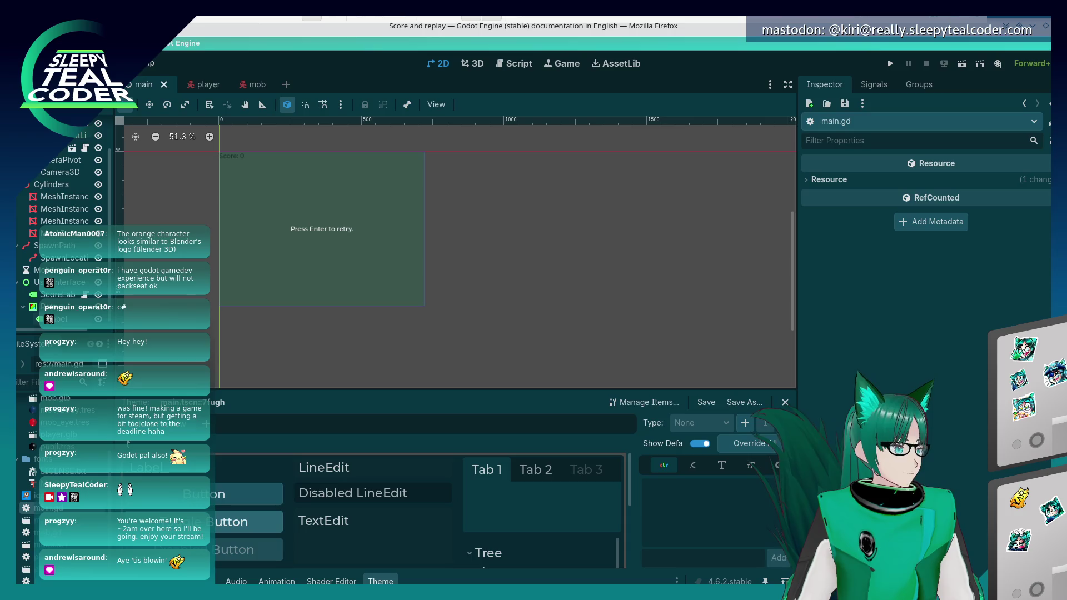
Create a new scene with an AudioStreamPlayer root, found by searching 'AudioPlayer', checking the docs alongside.
{"action": "key", "text": "ctrl+a"}
{"action": "key", "text": "Escape"}
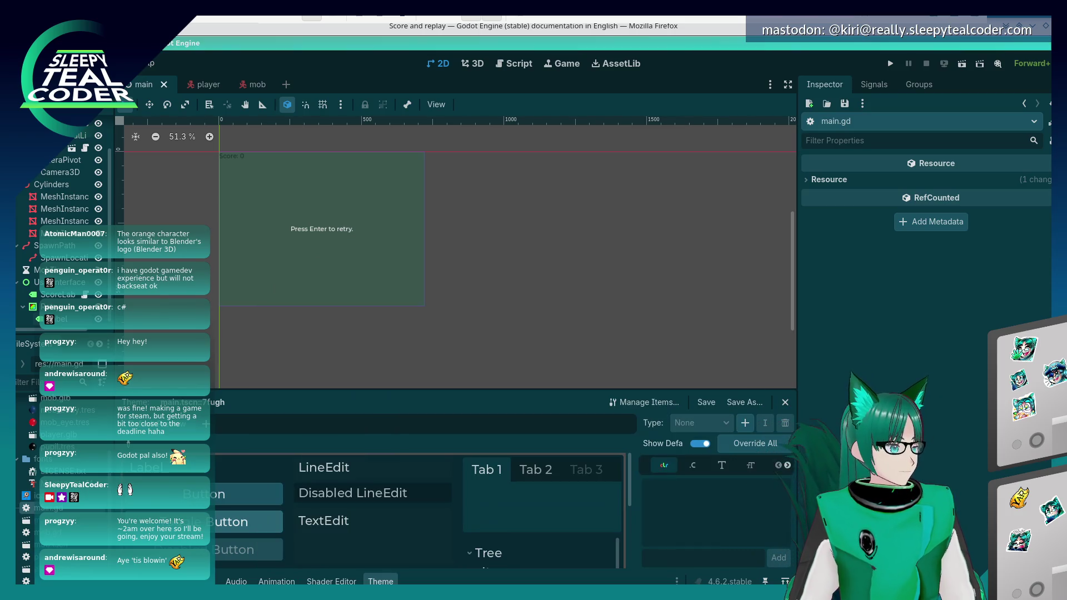
{"action": "key", "text": "ctrl+n"}
{"action": "left_click", "coordinate": [56, 205]}
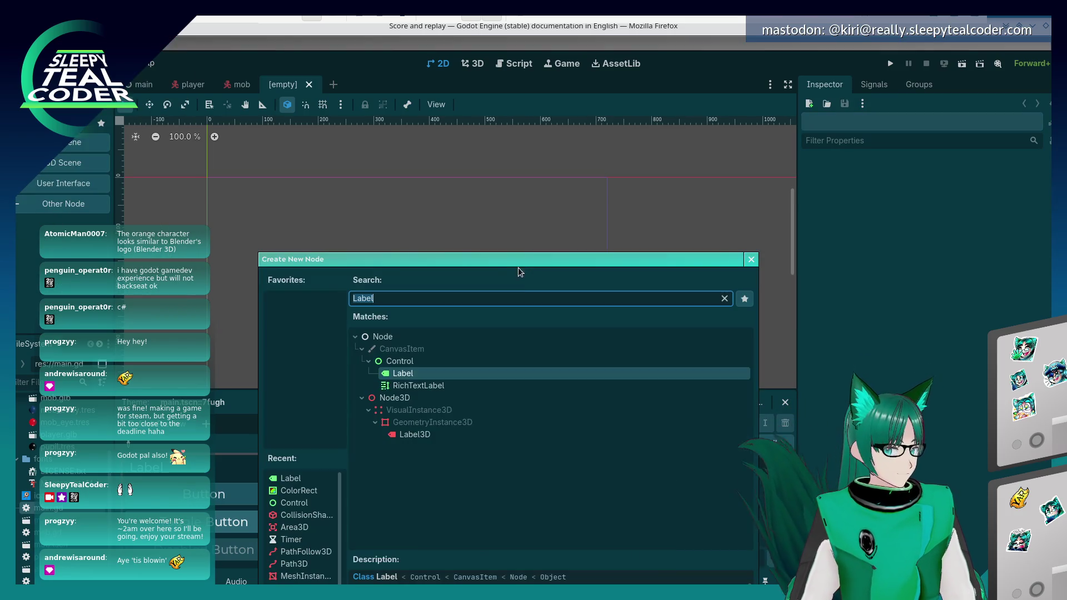
{"action": "type", "text": "AudioP"}
{"action": "type", "text": "layer"}
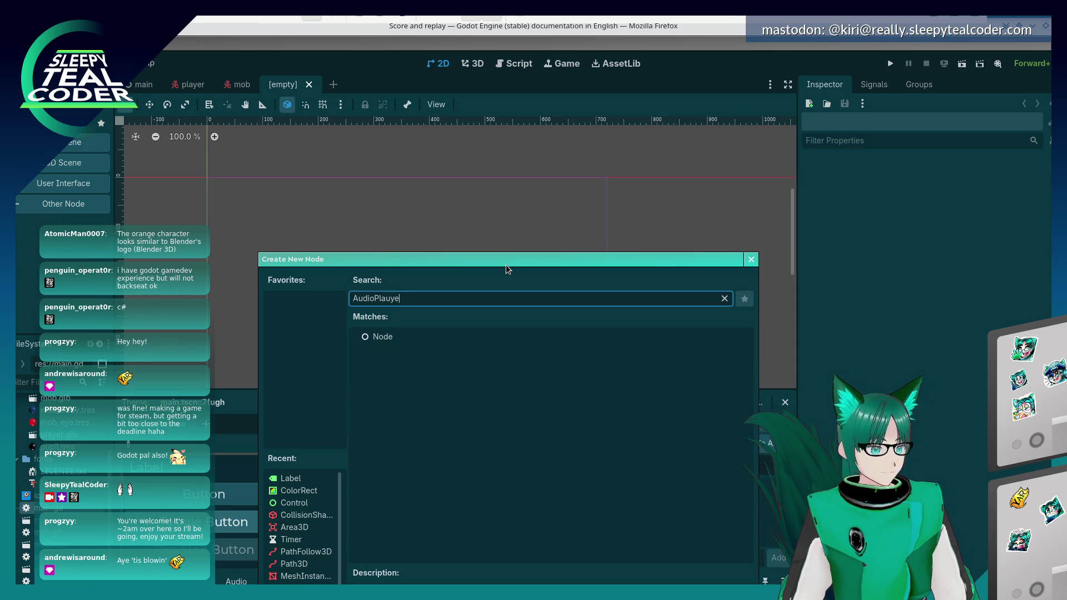
{"action": "key", "text": "alt+Tab"}
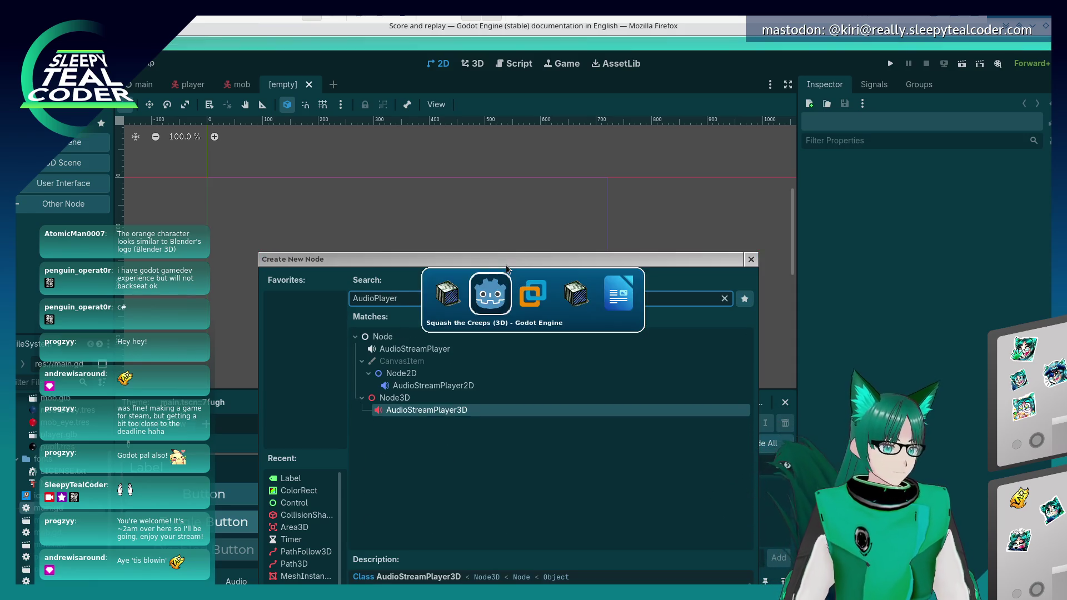
{"action": "key", "text": "alt+Tab"}
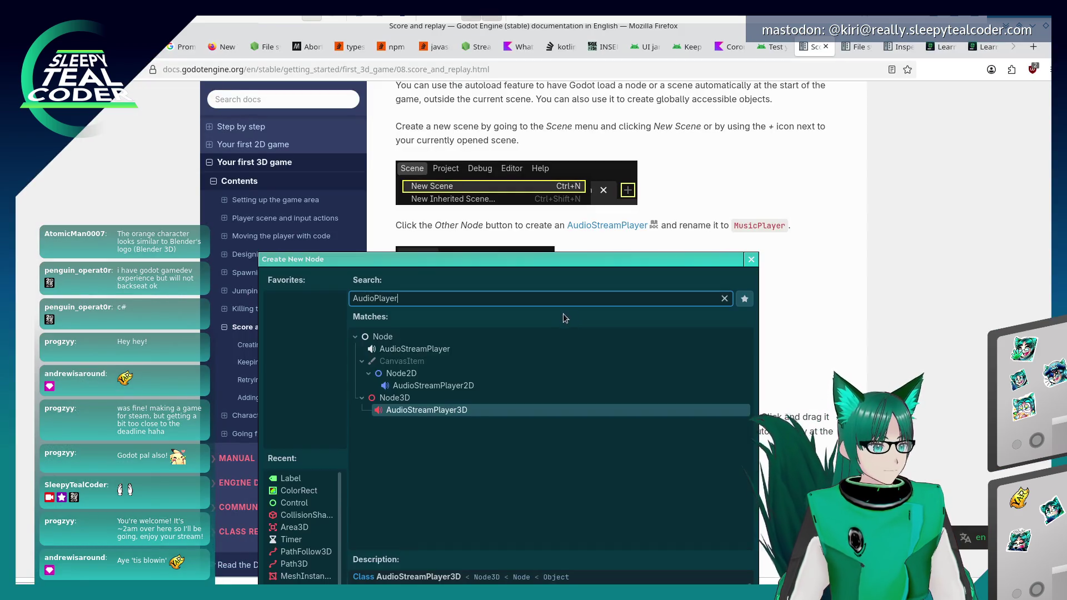
{"action": "double_click", "coordinate": [415, 349]}
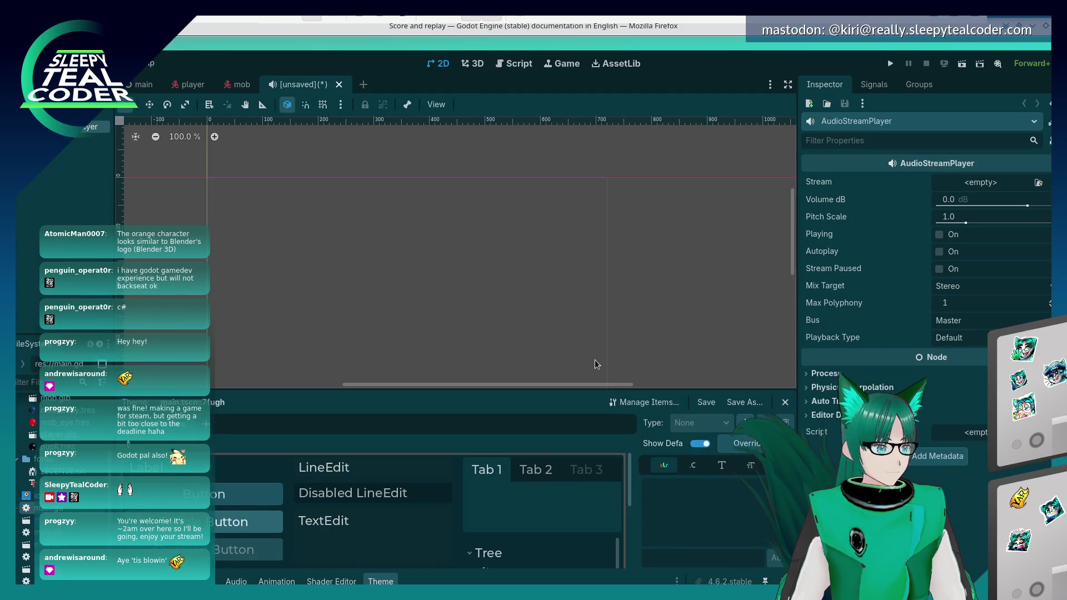
{"action": "key", "text": "alt+Tab"}
{"action": "key", "text": "alt+Tab"}
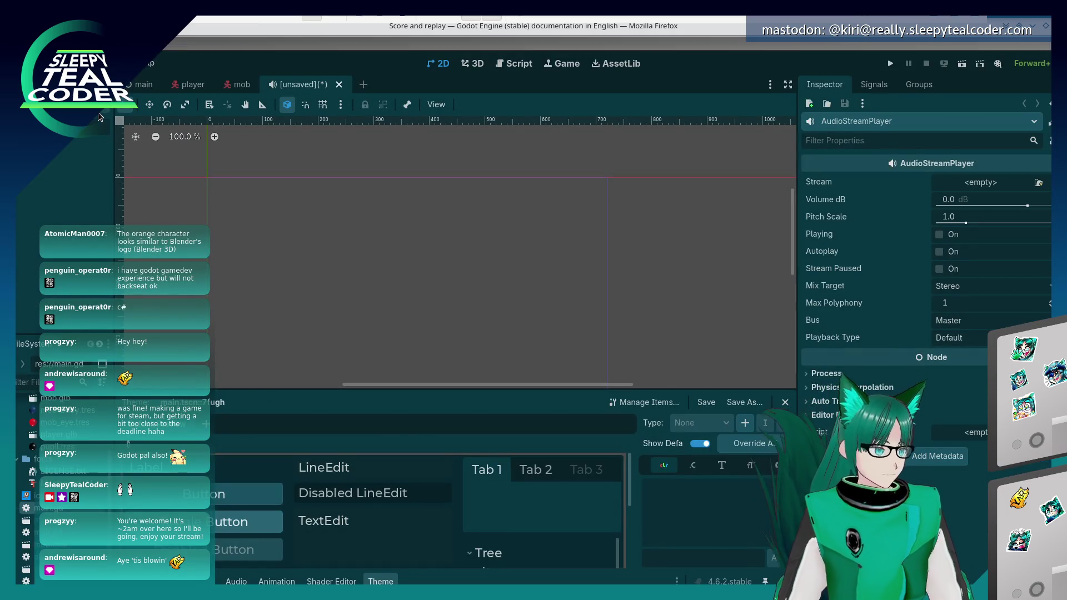
{"action": "key", "text": "alt+Tab"}
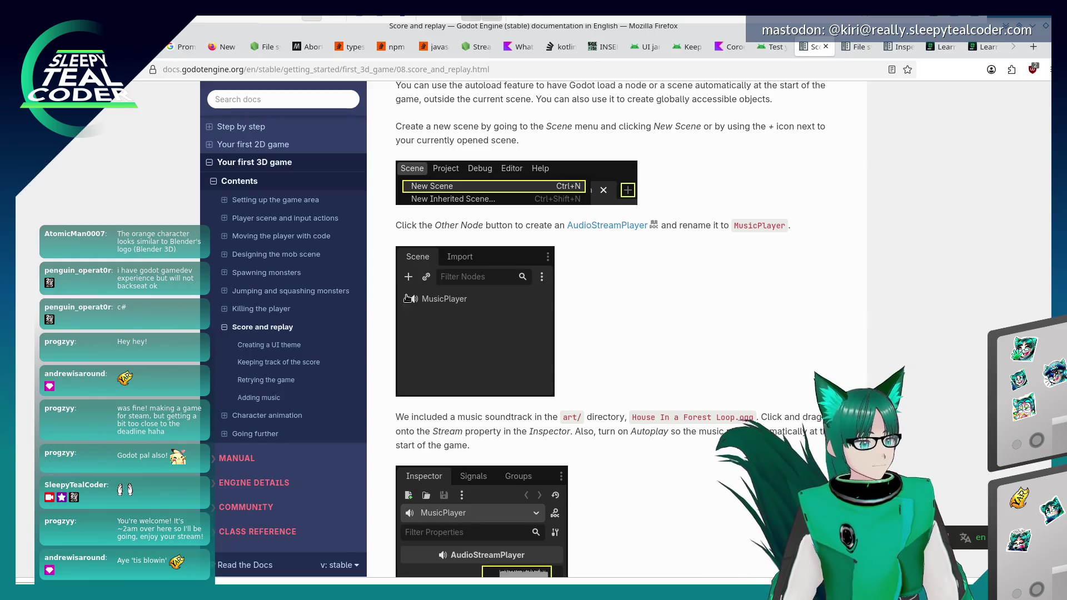
Drag House In a Forest Loop.ogg from the art folder onto the audio node's Stream property.
{"action": "scroll", "coordinate": [509, 267], "scroll_direction": "down", "scroll_amount": 3}
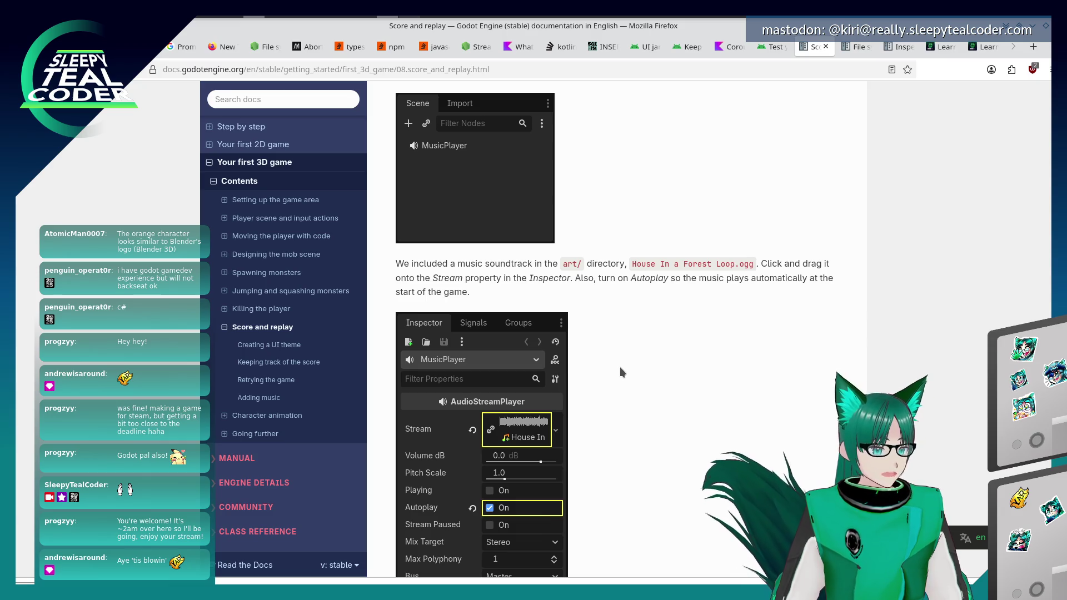
{"action": "key", "text": "alt+Tab"}
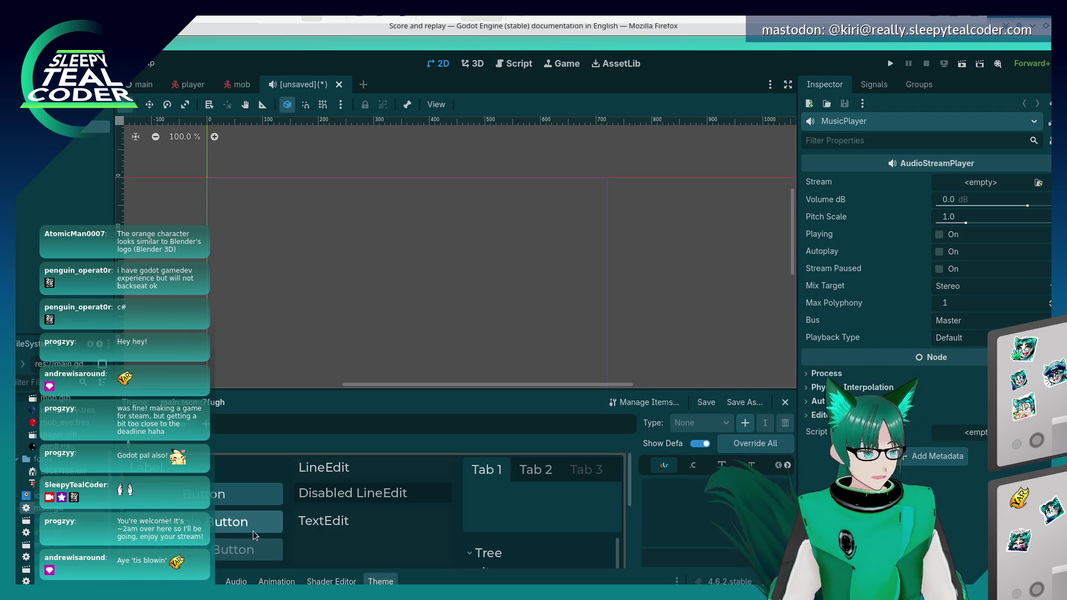
{"action": "scroll", "coordinate": [65, 443], "scroll_direction": "up", "scroll_amount": 2}
{"action": "left_click", "coordinate": [65, 443]}
{"action": "mouse_move", "coordinate": [65, 433]}
{"action": "left_mouse_down"}
{"action": "mouse_move", "coordinate": [389, 334]}
{"action": "mouse_move", "coordinate": [1003, 199]}
{"action": "mouse_move", "coordinate": [974, 185]}
{"action": "left_mouse_up"}
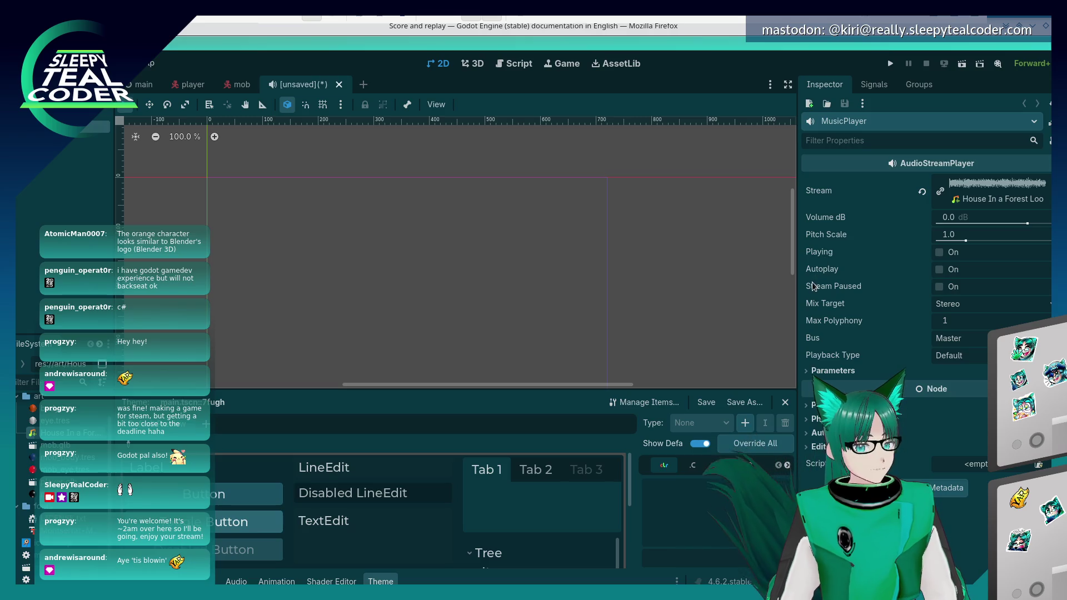
{"action": "key", "text": "alt+Tab"}
{"action": "scroll", "coordinate": [670, 401], "scroll_direction": "down", "scroll_amount": 2}
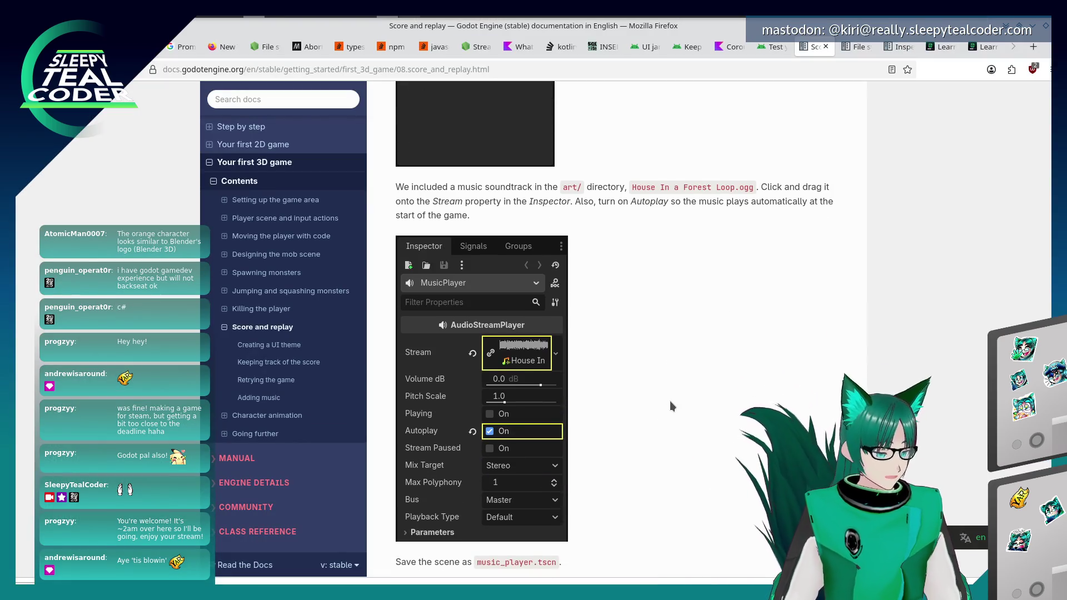
{"action": "scroll", "coordinate": [647, 375], "scroll_direction": "down", "scroll_amount": 2}
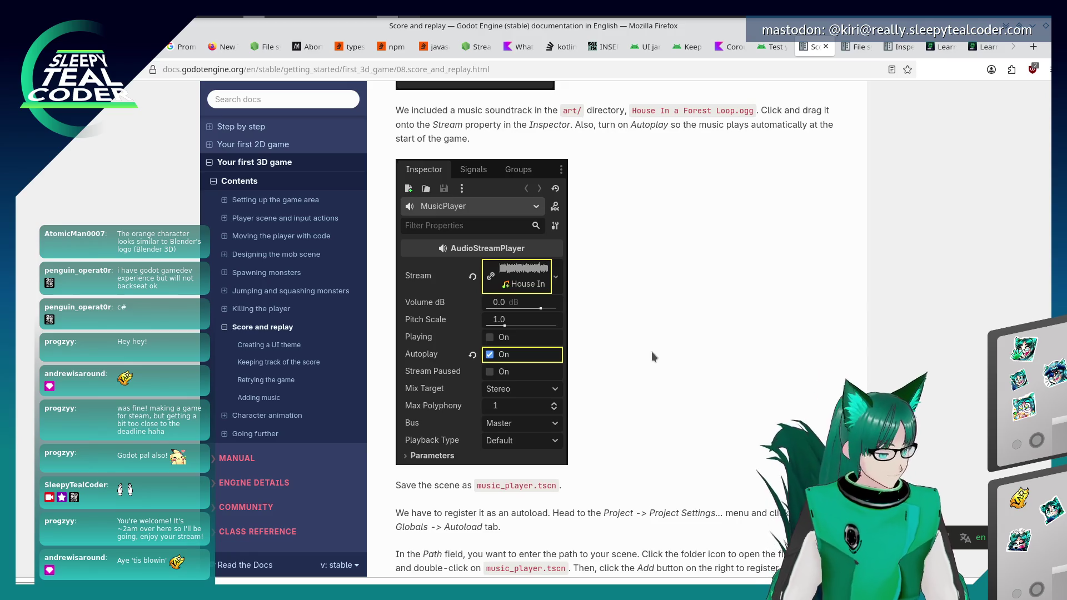
{"action": "key", "text": "alt+Tab"}
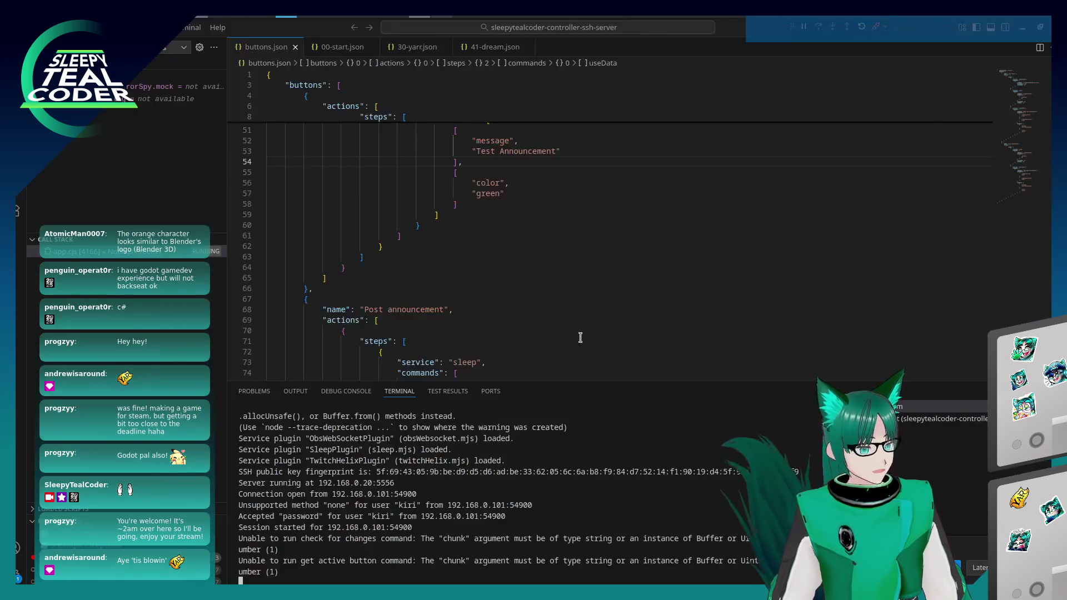
Save the new music scene as music_player.tscn.
{"action": "key", "text": "alt+Tab"}
{"action": "key", "text": "alt+Tab"}
{"action": "key", "text": "alt+Tab"}
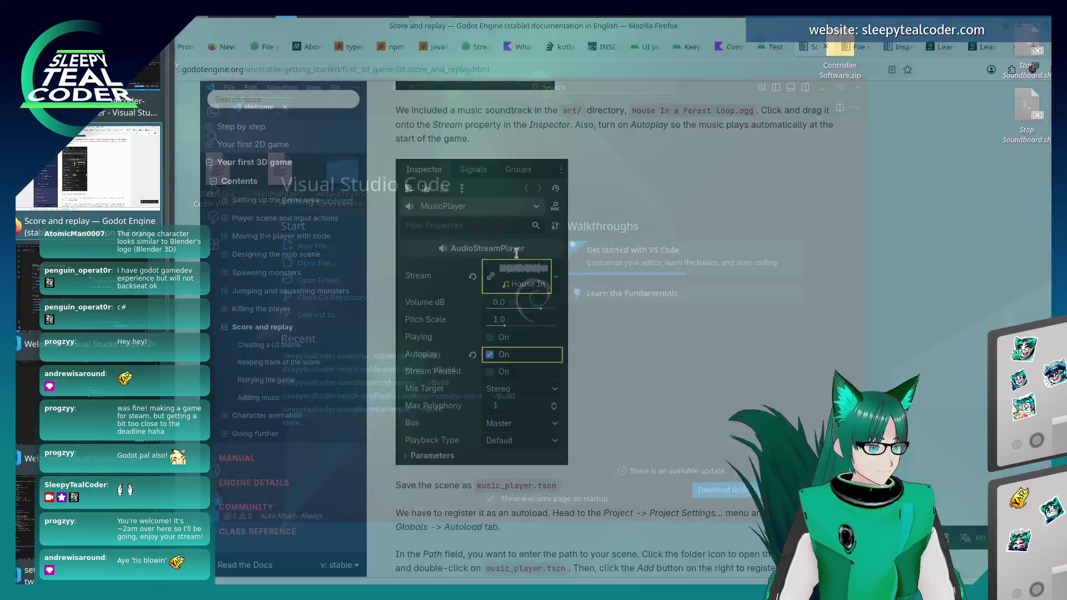
{"action": "key", "text": "alt+Tab"}
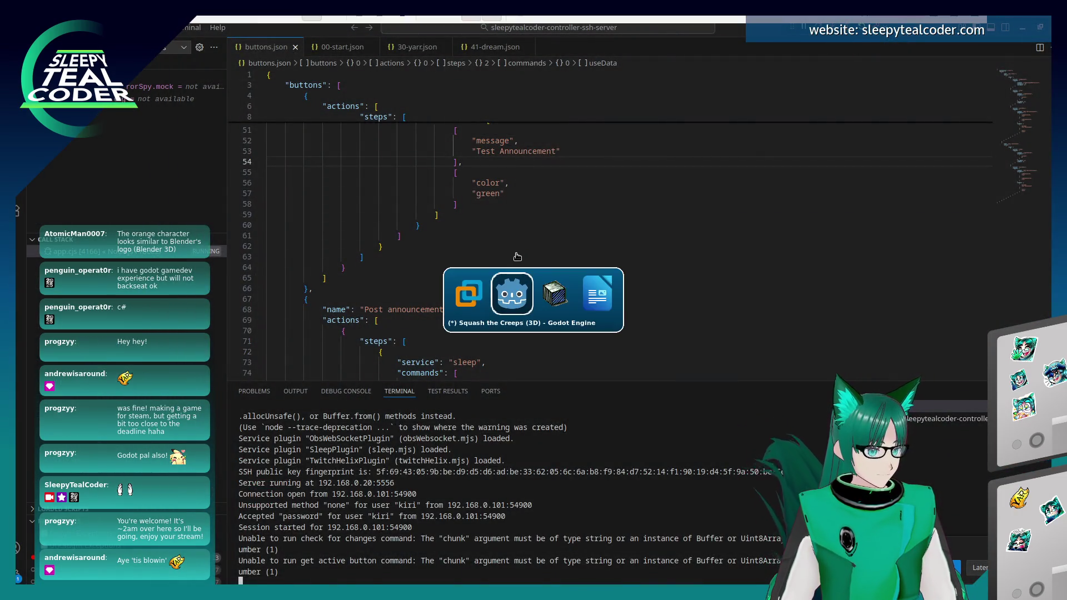
{"action": "key", "text": "ctrl+s"}
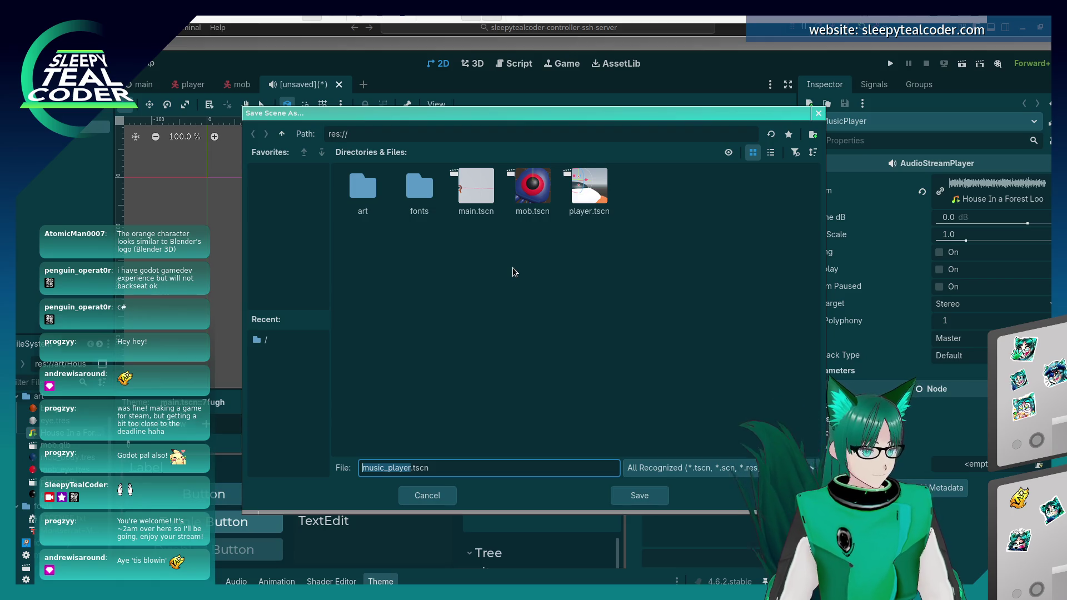
{"action": "key", "text": "Return"}
Scroll the docs down to the autoload instructions.
{"action": "key", "text": "alt+Tab"}
{"action": "key", "text": "alt+Tab"}
{"action": "key", "text": "alt+Tab"}
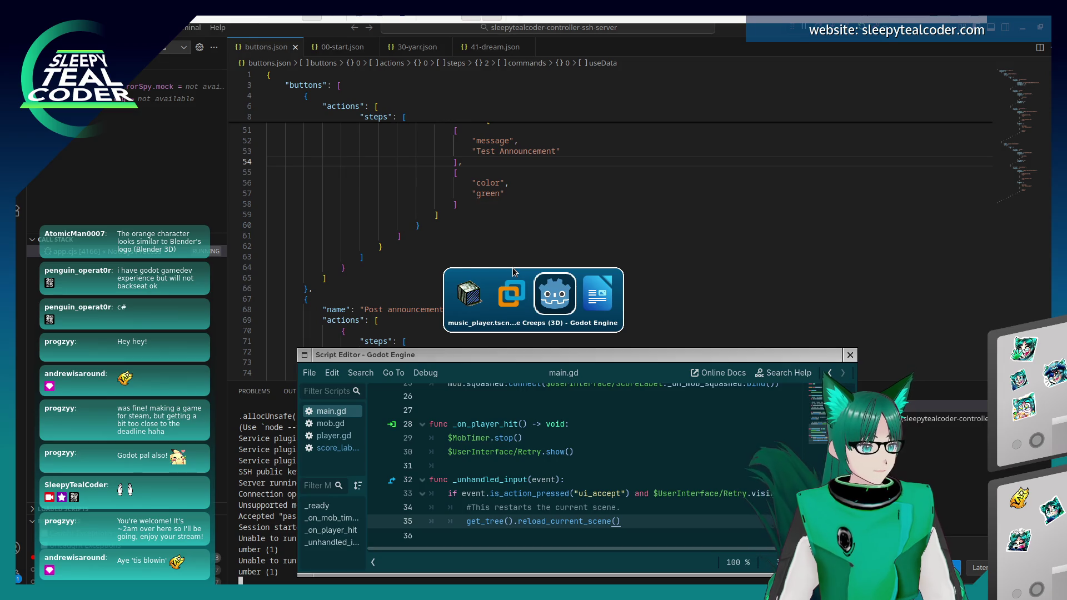
{"action": "key", "text": "alt+Tab"}
{"action": "key", "text": "alt+Tab"}
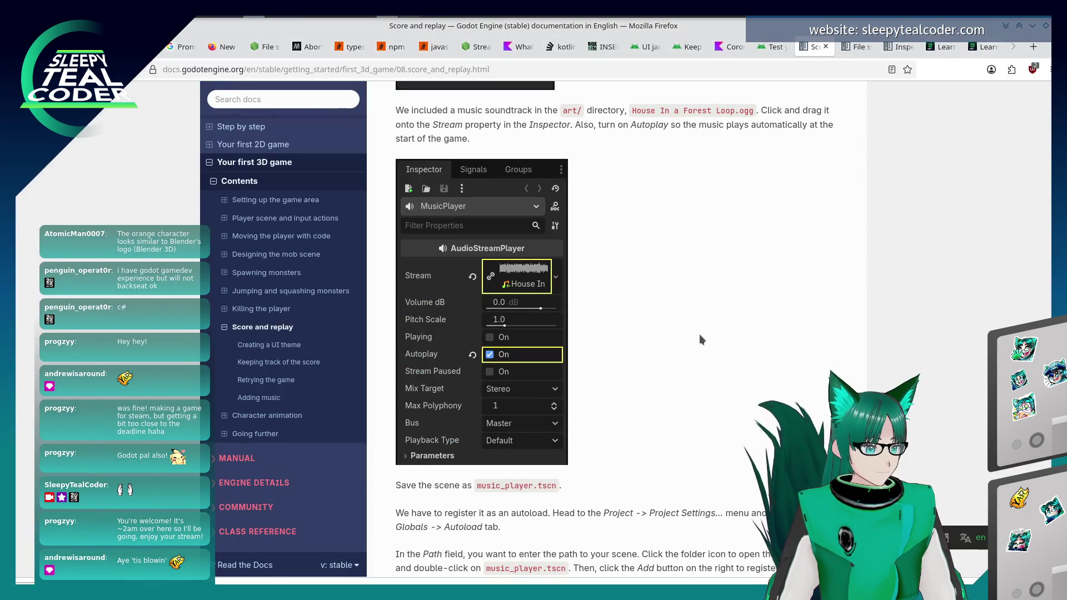
{"action": "scroll", "coordinate": [699, 335], "scroll_direction": "down", "scroll_amount": 4}
{"action": "scroll", "coordinate": [700, 335], "scroll_direction": "down", "scroll_amount": 2}
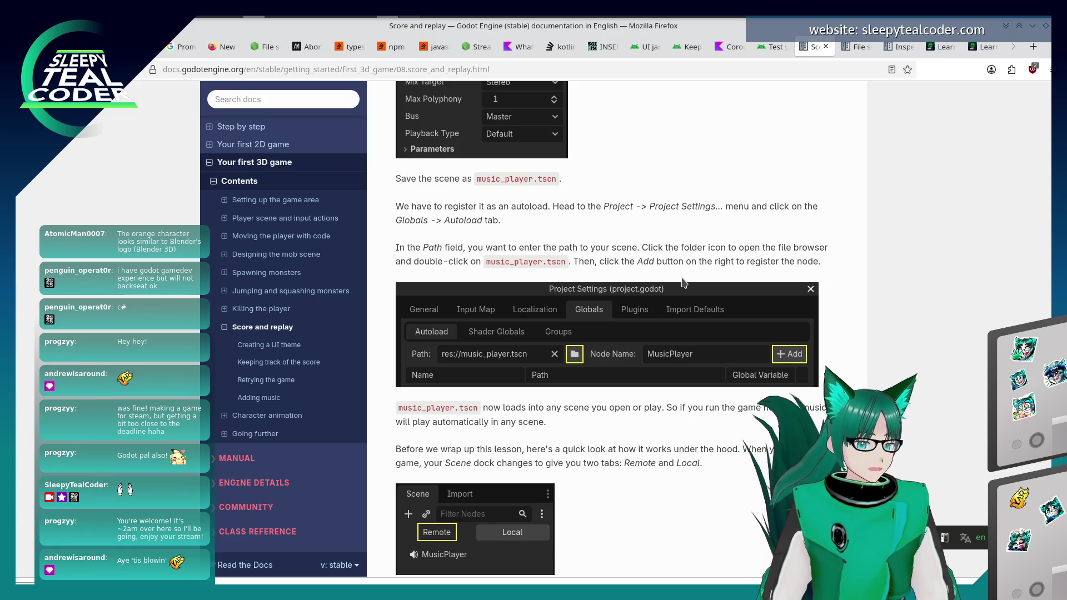
{"action": "key", "text": "alt+Tab"}
{"action": "key", "text": "alt+Tab"}
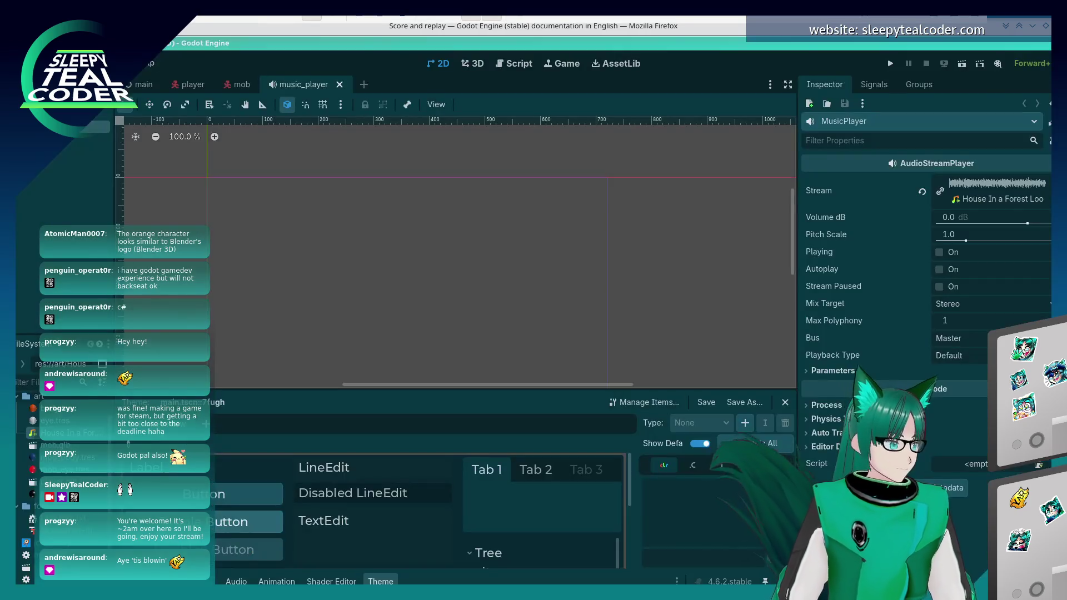
Open Project Settings on the Autoload list while following the docs.
{"action": "left_click", "coordinate": [56, 63]}
{"action": "left_click", "coordinate": [111, 92]}
{"action": "key", "text": "alt+Tab"}
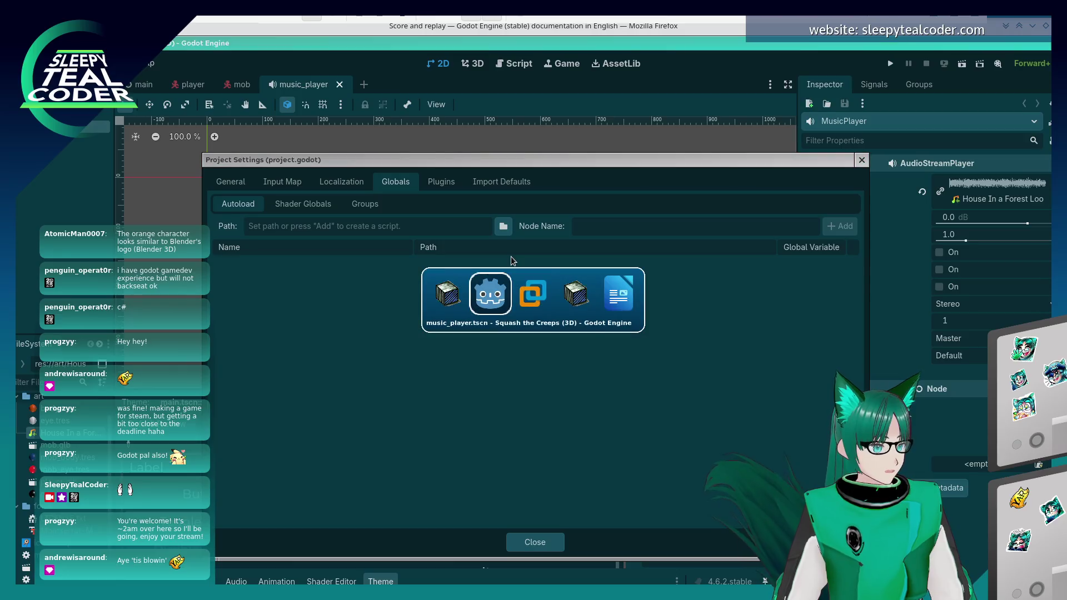
{"action": "scroll", "coordinate": [533, 330], "scroll_direction": "down", "scroll_amount": 3}
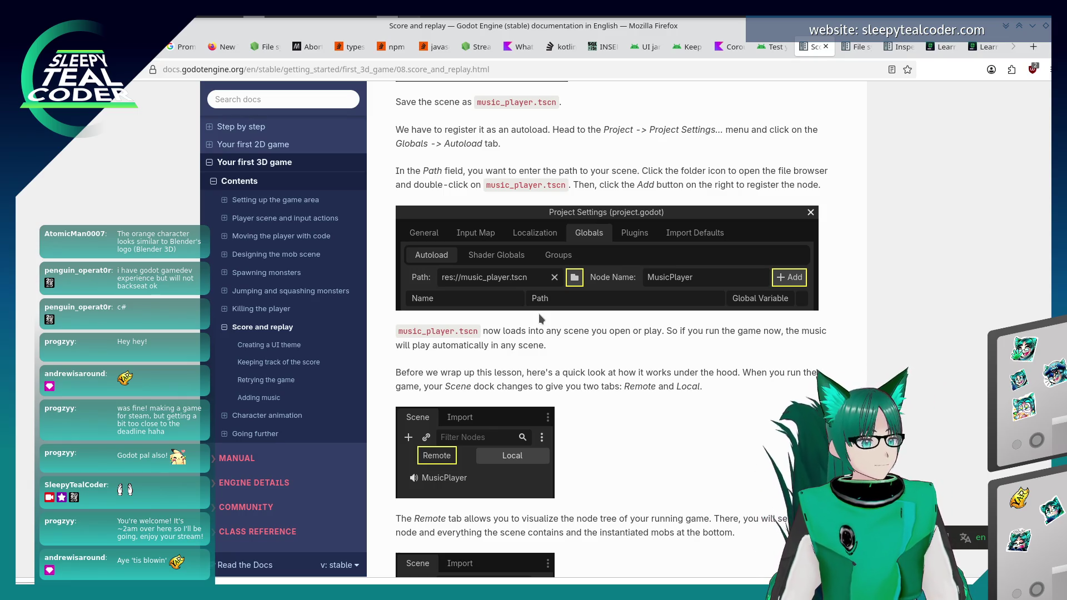
{"action": "key", "text": "alt+Tab"}
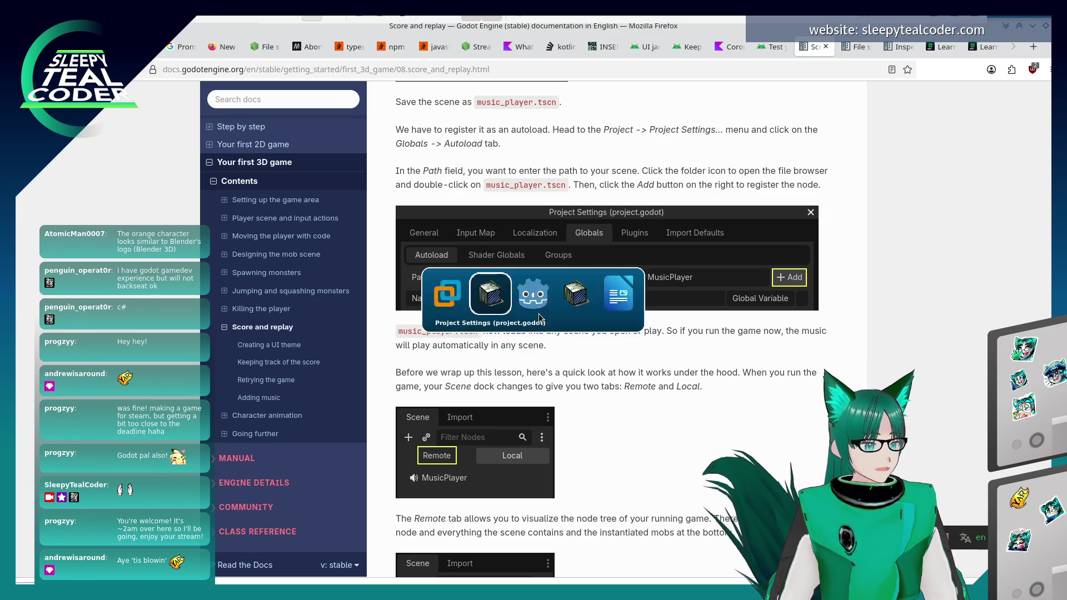
Choose music_player.tscn as the autoload path and continue reading the autoload docs.
{"action": "left_click", "coordinate": [503, 226]}
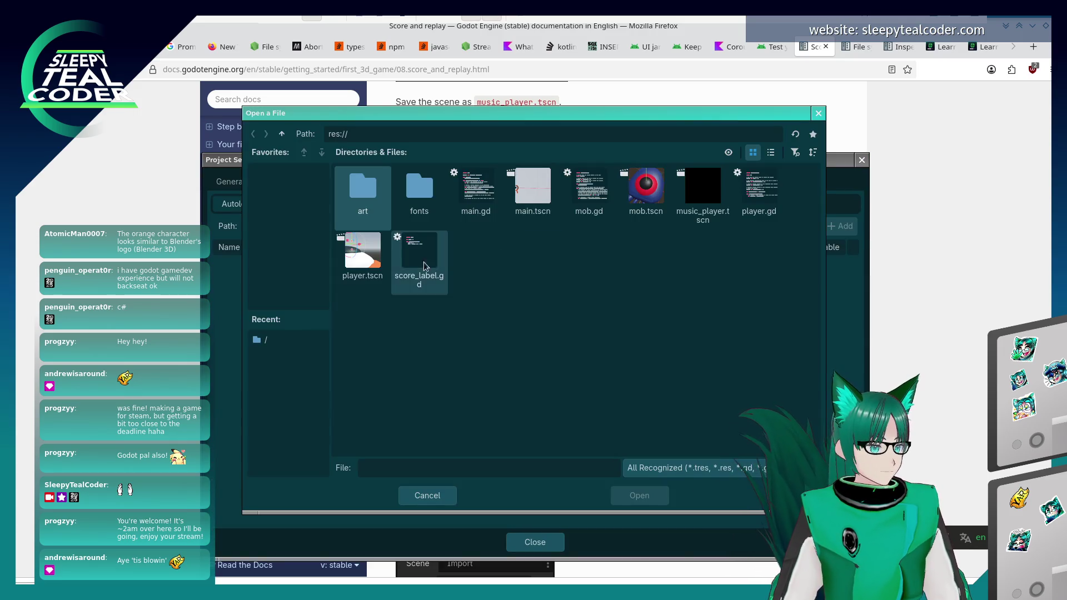
{"action": "double_click", "coordinate": [712, 190]}
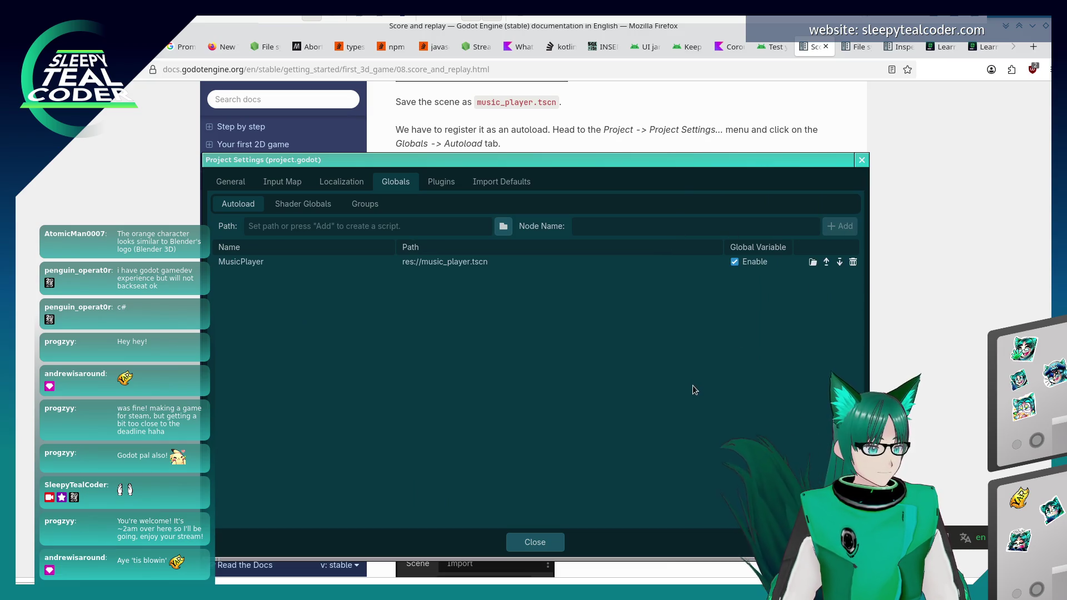
{"action": "key", "text": "alt+Tab"}
{"action": "scroll", "coordinate": [697, 382], "scroll_direction": "down", "scroll_amount": 1}
{"action": "scroll", "coordinate": [696, 382], "scroll_direction": "down", "scroll_amount": 3}
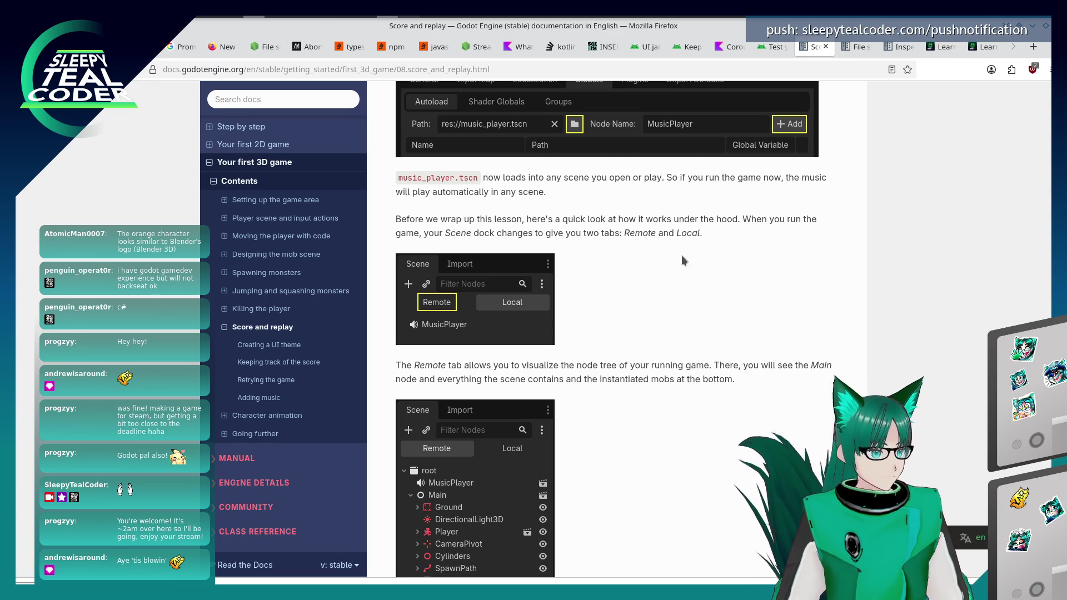
Read the rest of the Score and replay lesson to the full main.gd listing, then close Project Settings.
{"action": "key", "text": "alt+Tab"}
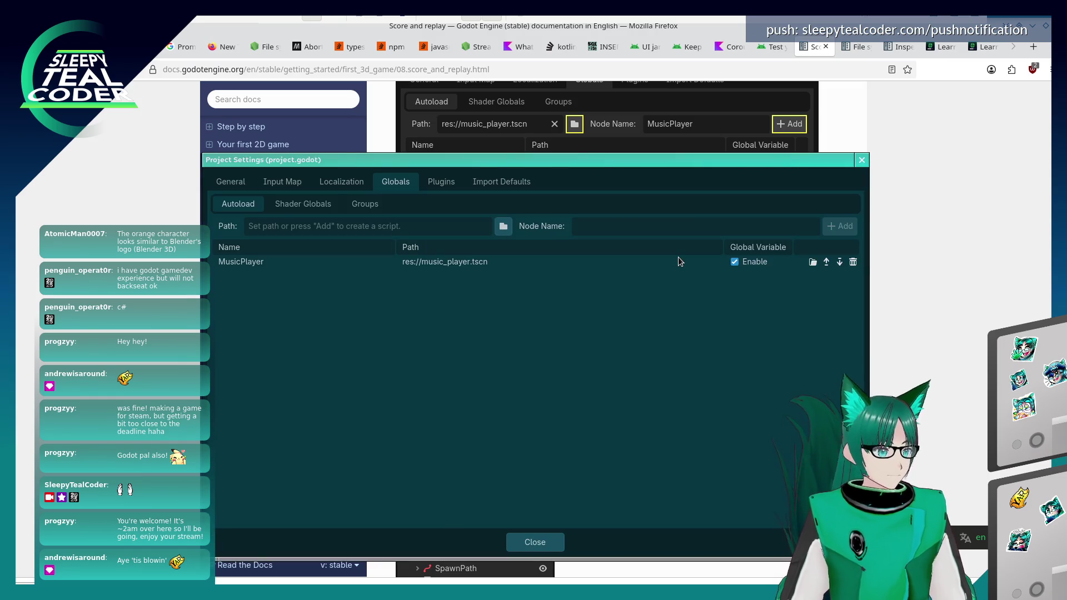
{"action": "key", "text": "alt+Tab"}
{"action": "scroll", "coordinate": [669, 349], "scroll_direction": "down", "scroll_amount": 2}
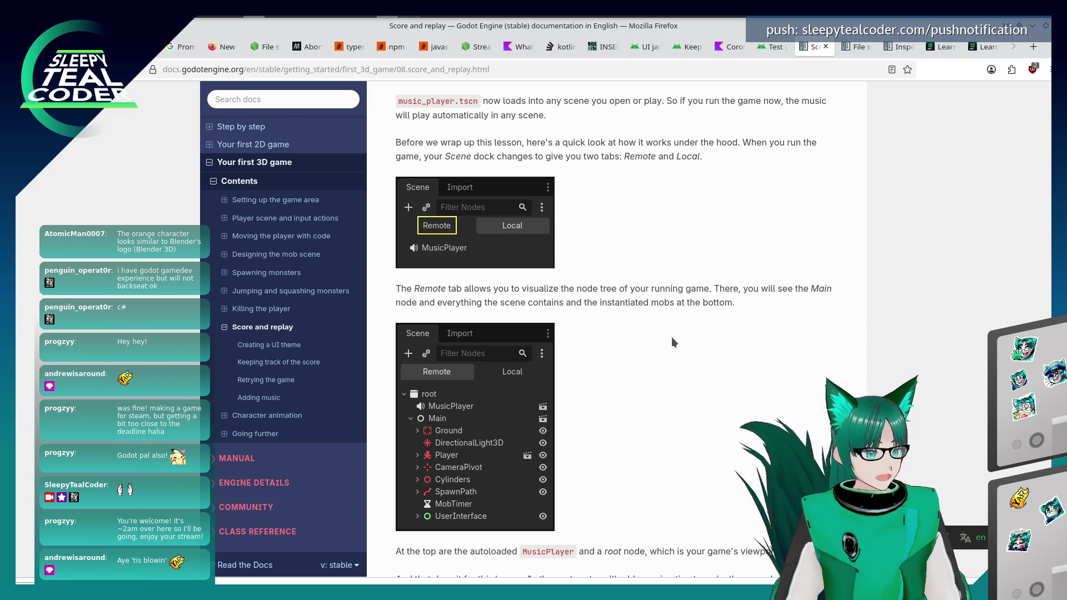
{"action": "scroll", "coordinate": [672, 341], "scroll_direction": "down", "scroll_amount": 2}
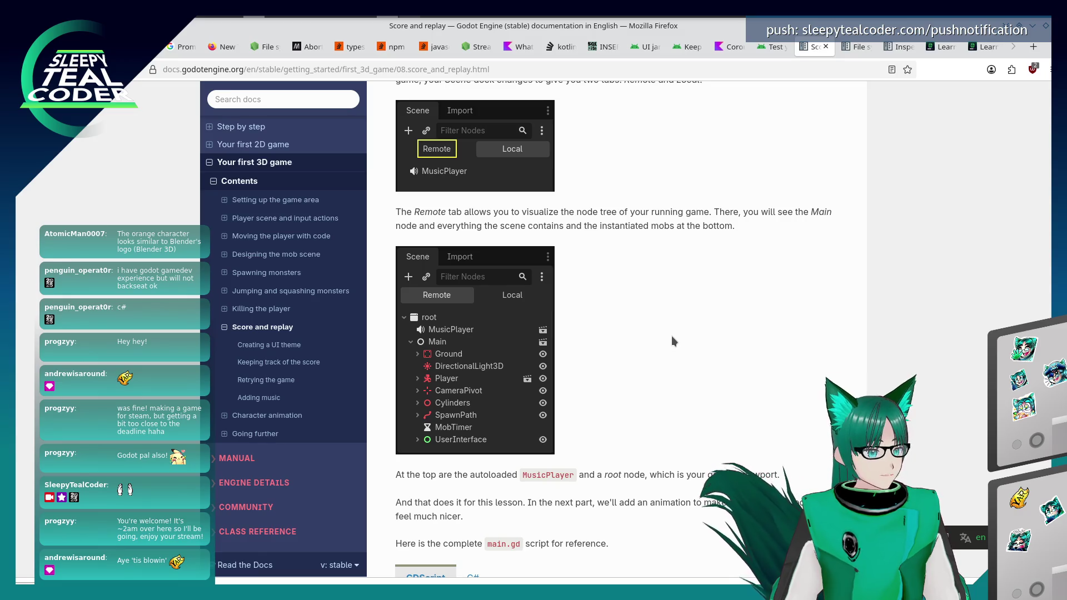
{"action": "scroll", "coordinate": [673, 341], "scroll_direction": "down", "scroll_amount": 4}
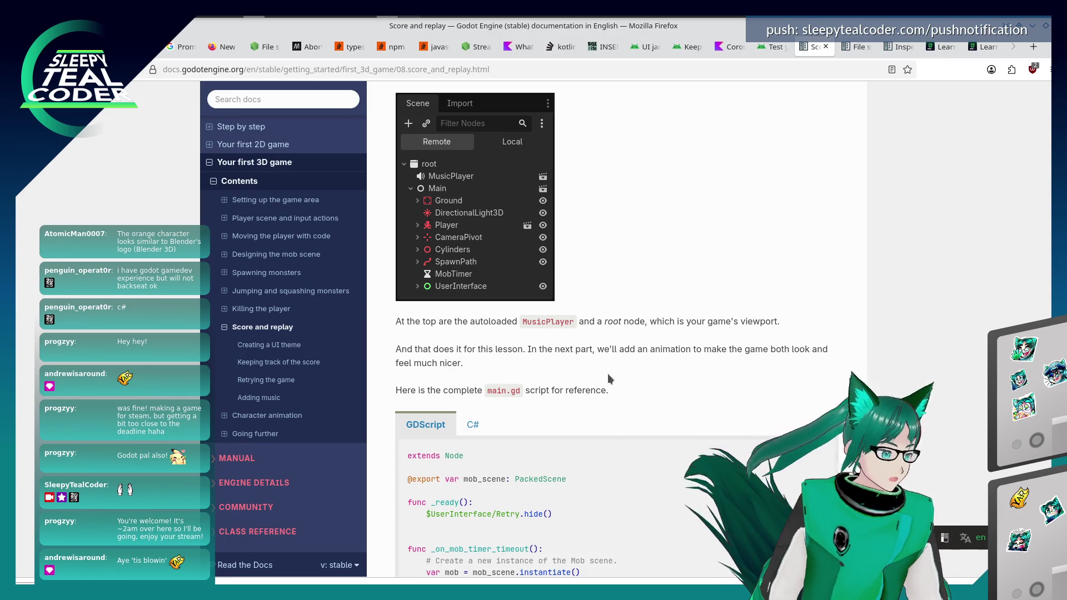
{"action": "scroll", "coordinate": [605, 379], "scroll_direction": "down", "scroll_amount": 5}
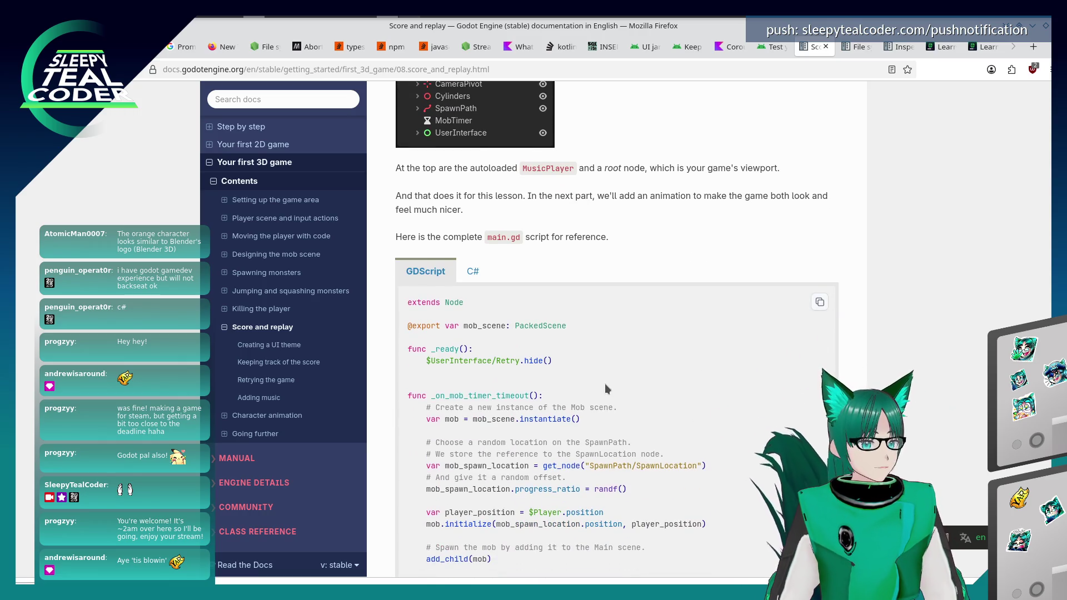
{"action": "scroll", "coordinate": [605, 384], "scroll_direction": "down", "scroll_amount": 5}
{"action": "key", "text": "alt+Tab"}
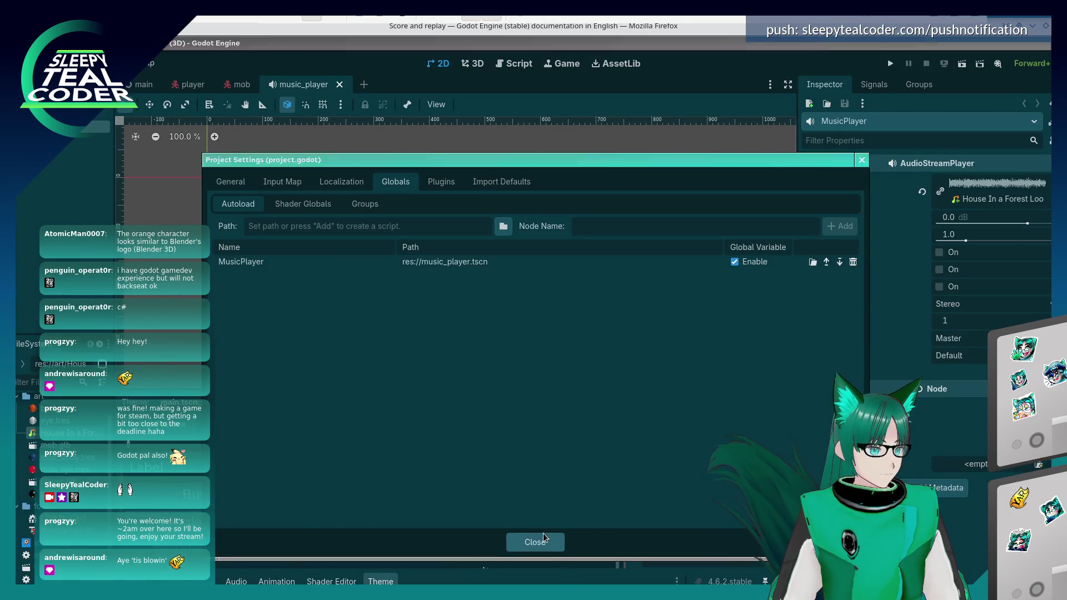
{"action": "left_click", "coordinate": [542, 538]}
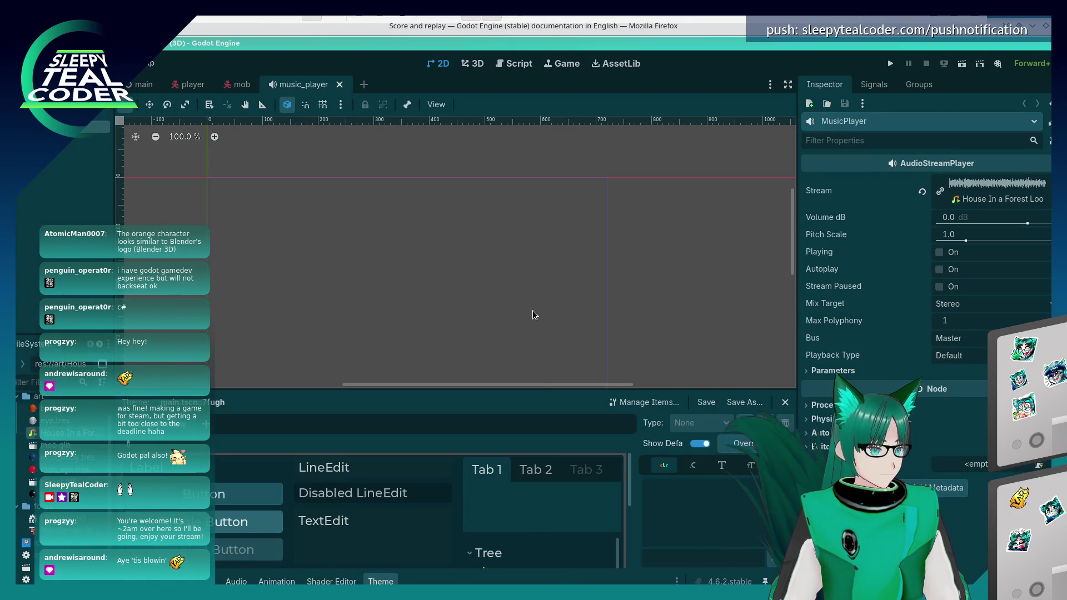
Run the game with F5 and play, retrying with Enter after each game over.
{"action": "key", "text": "F5"}
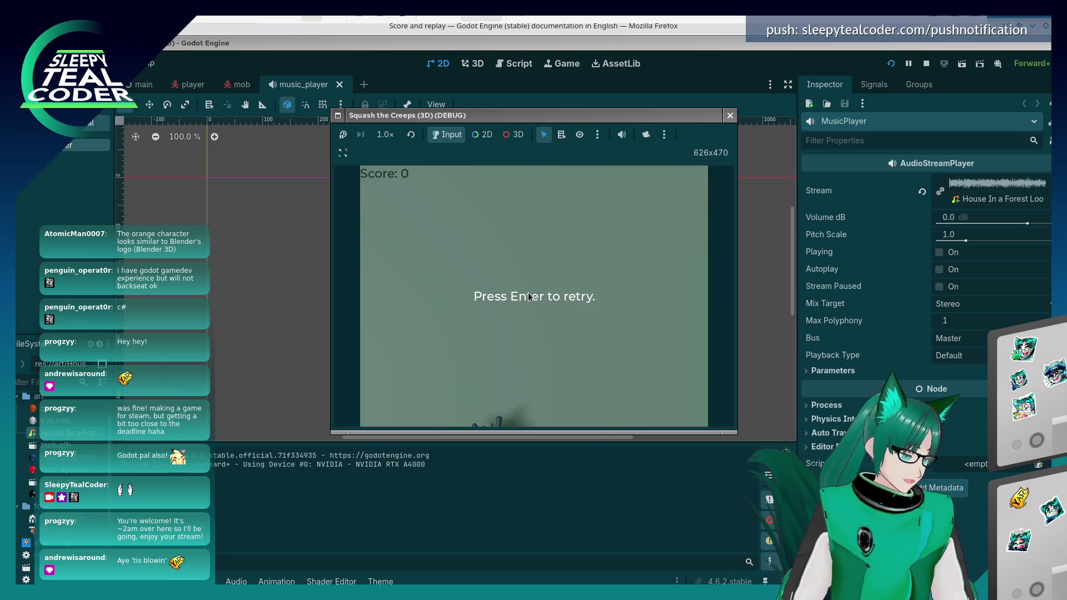
{"action": "key", "text": "Return"}
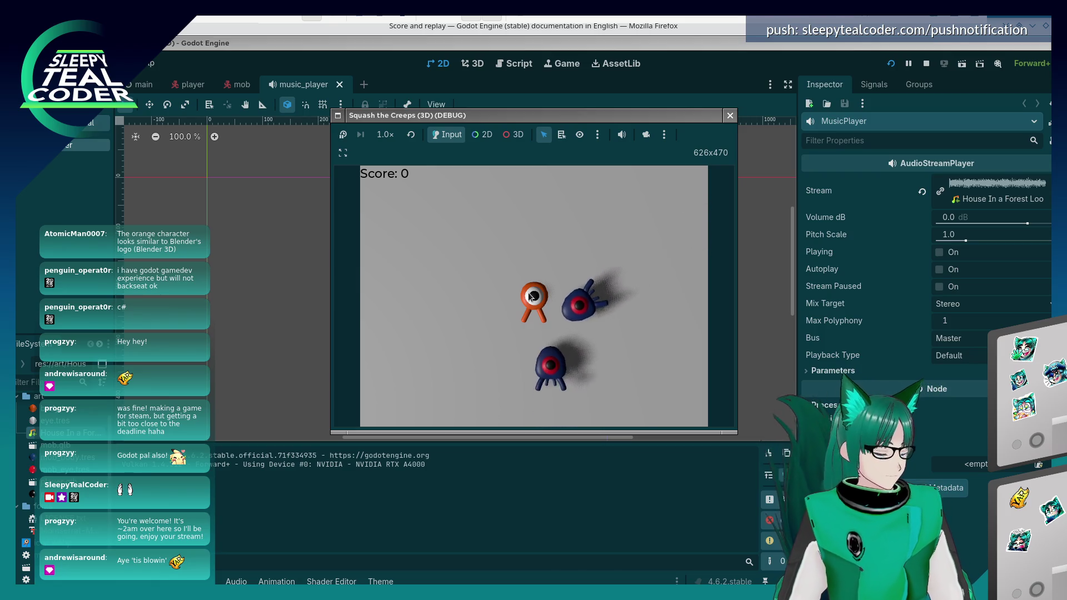
{"action": "key", "text": "Left"}
{"action": "key", "text": "Right"}
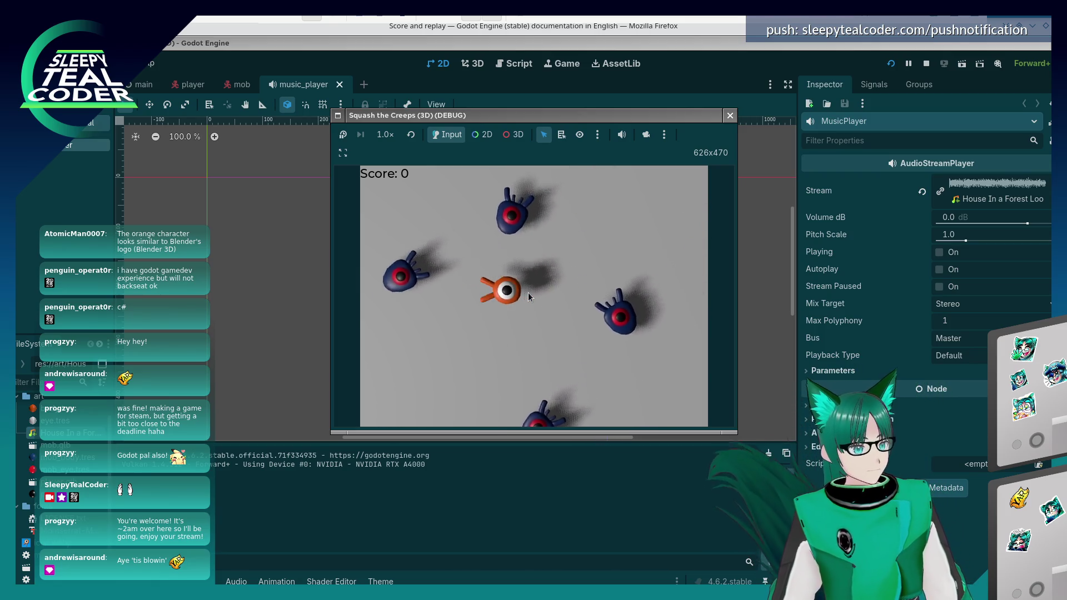
{"action": "key", "text": "Left"}
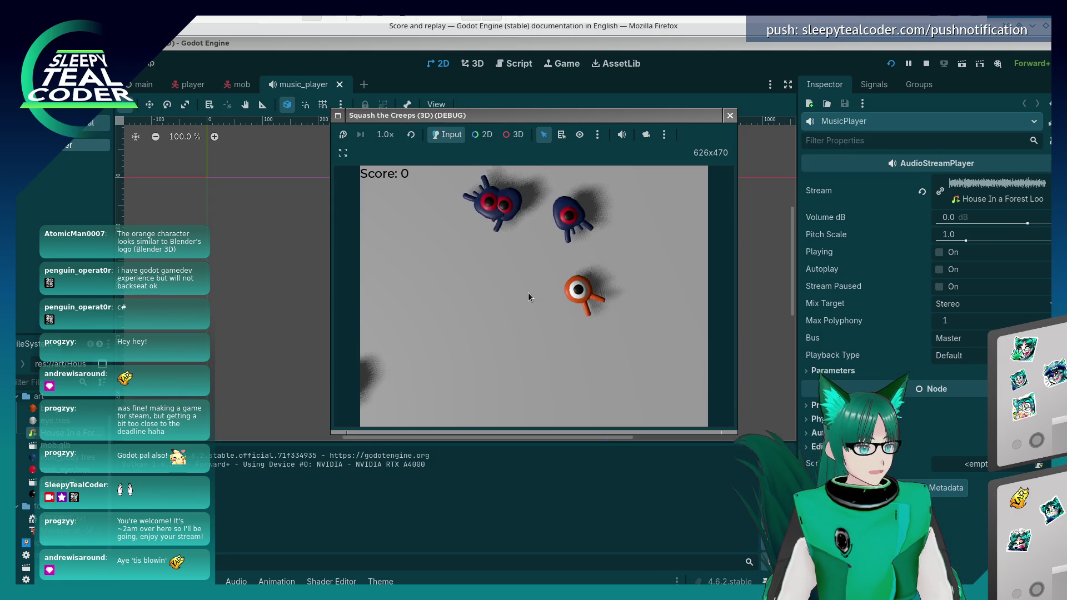
{"action": "key", "text": "Right"}
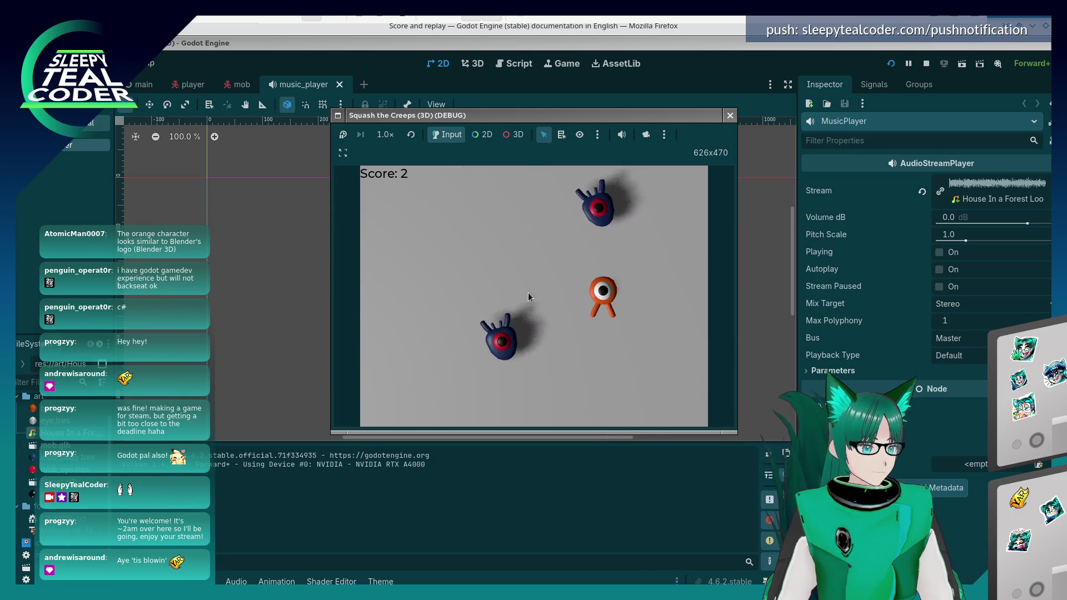
{"action": "key", "text": "Right"}
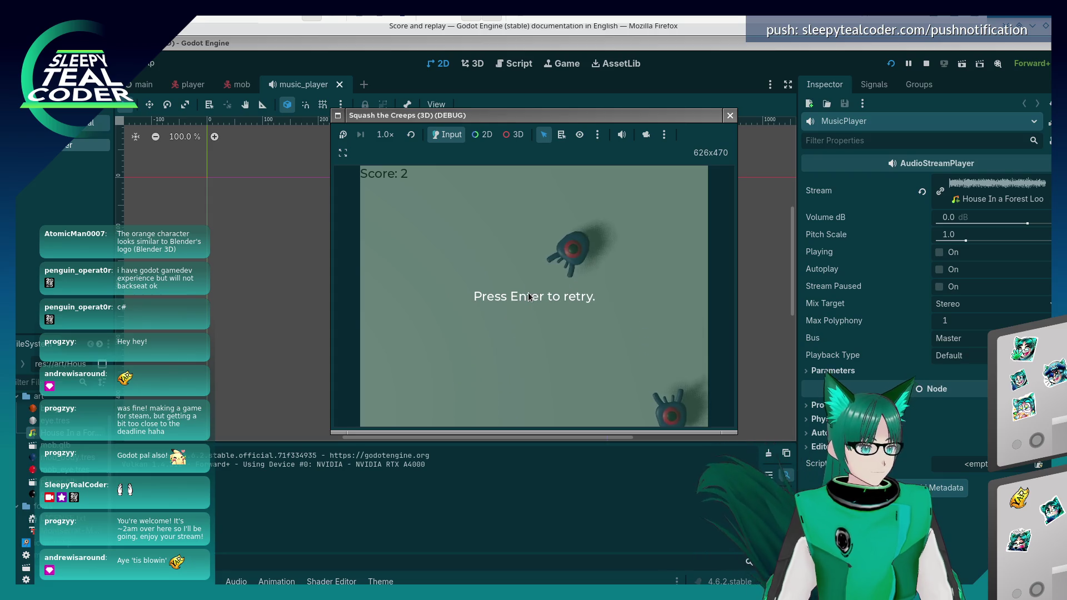
{"action": "key", "text": "Return"}
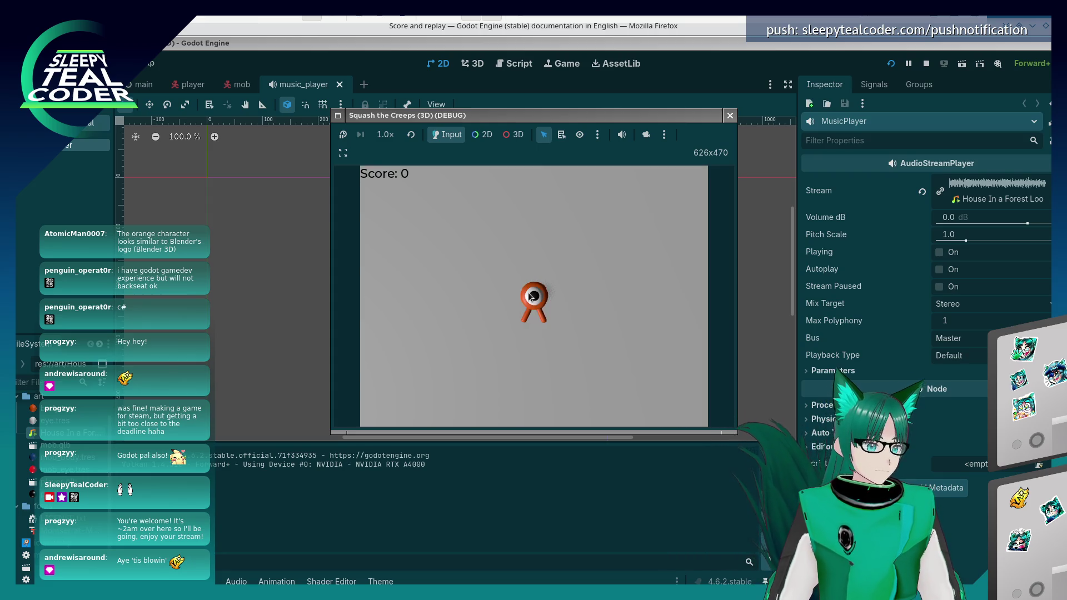
{"action": "key", "text": "Left"}
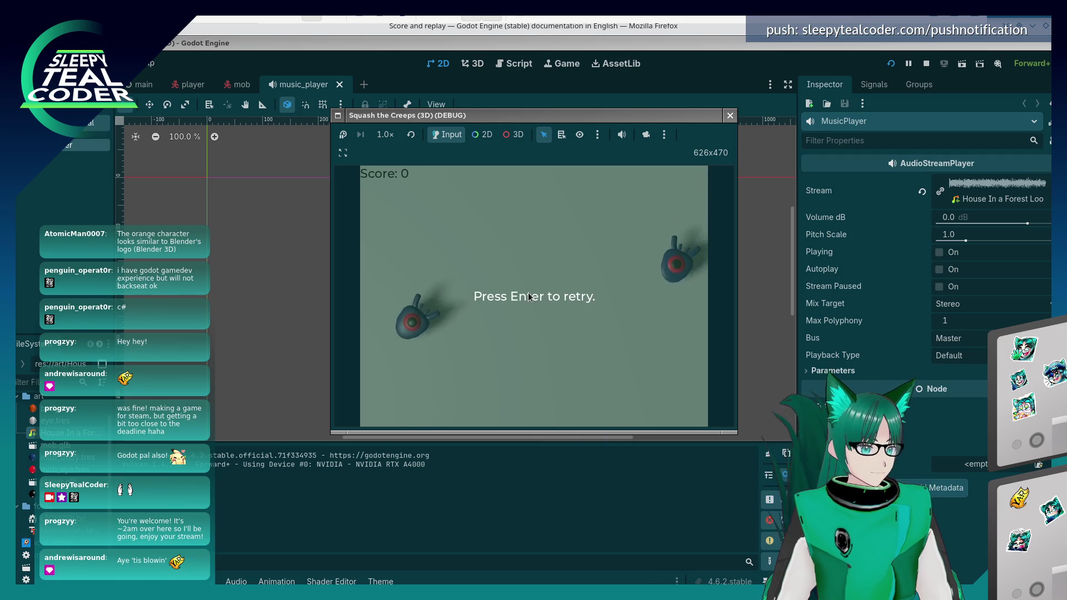
{"action": "key", "text": "Return"}
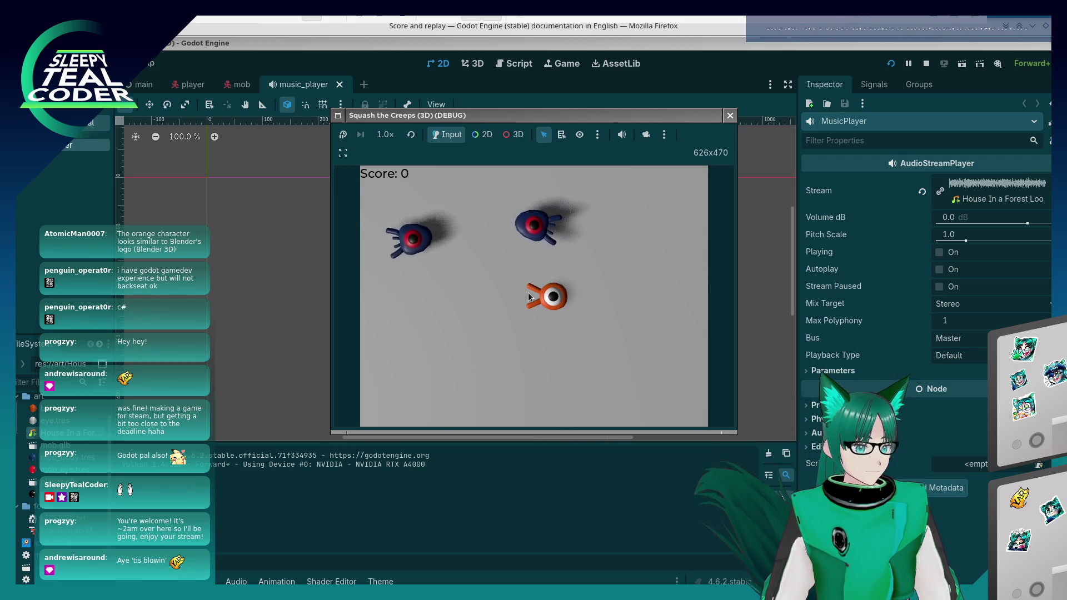
Play another round dodging and jumping on creeps, retry once more, then stop the game with F8.
{"action": "key", "text": "Left"}
{"action": "key", "text": "Right"}
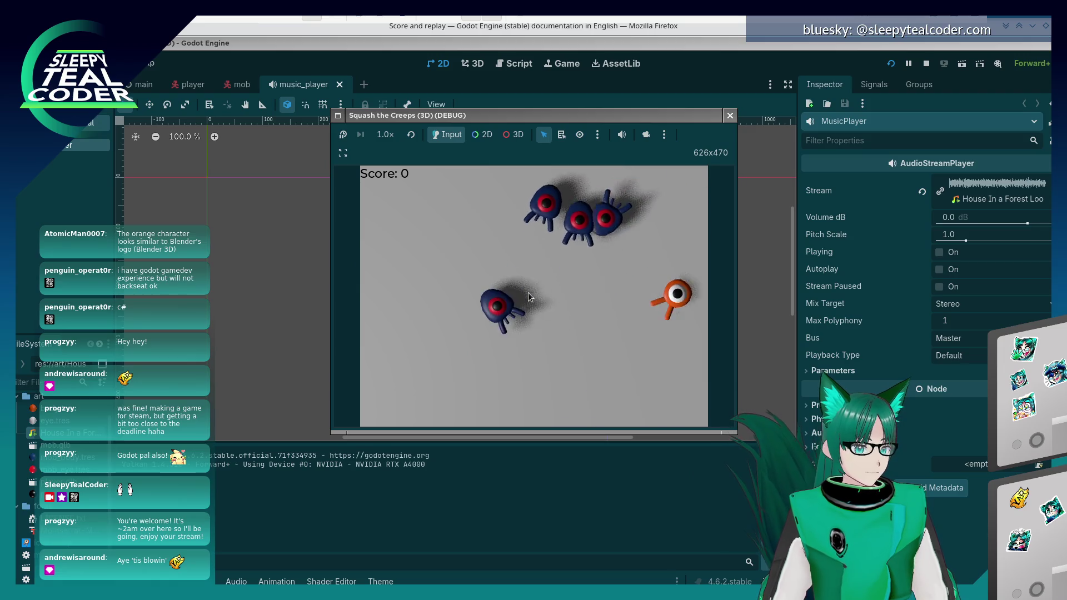
{"action": "key", "text": "Left"}
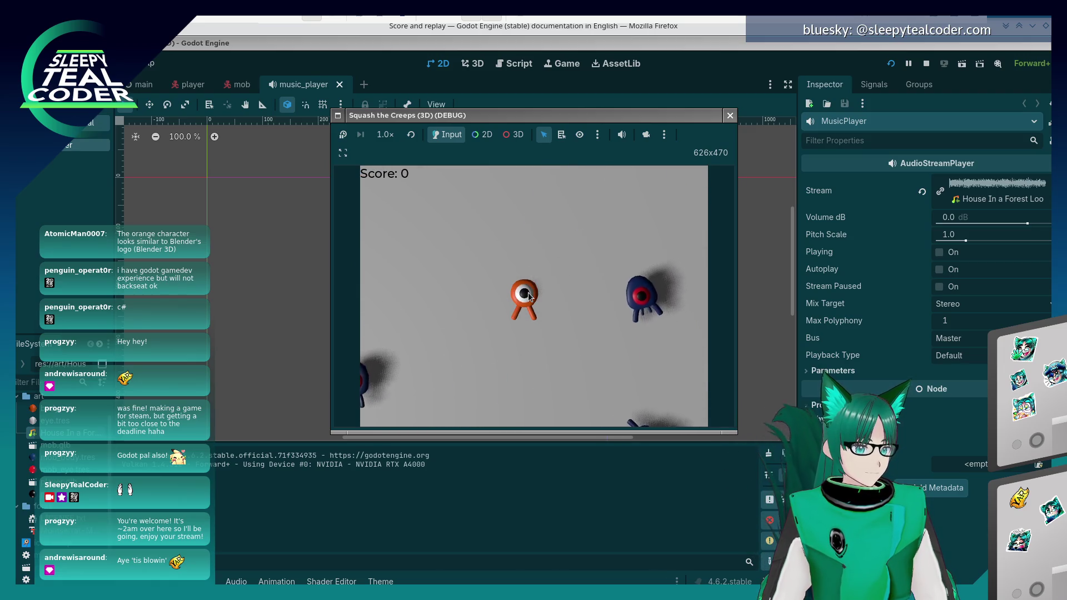
{"action": "key", "text": "Up"}
{"action": "key", "text": "Left"}
{"action": "key", "text": "space"}
{"action": "key", "text": "Right"}
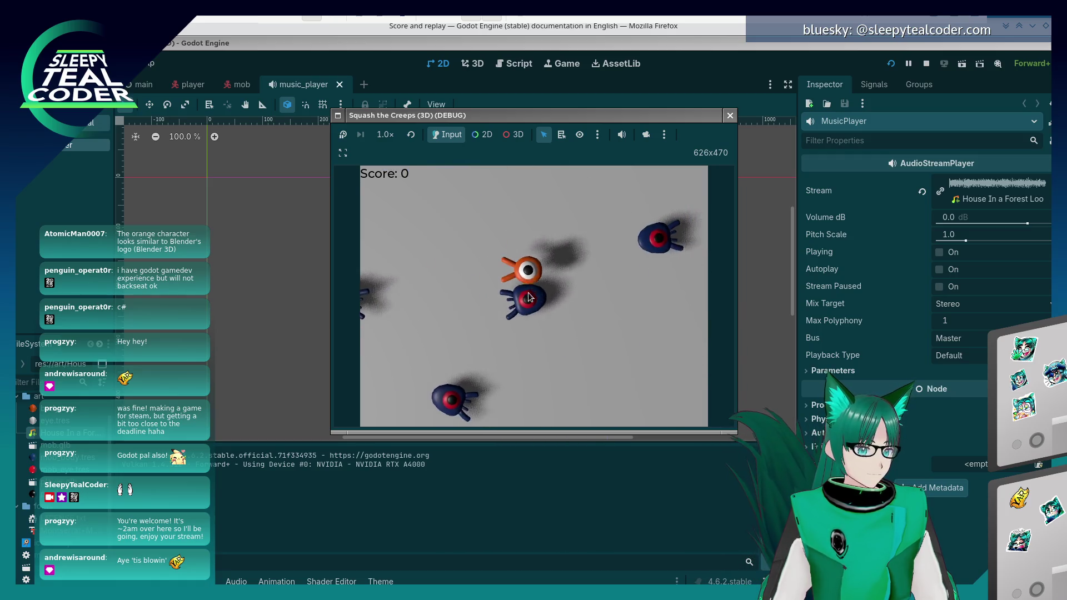
{"action": "key", "text": "Left"}
{"action": "key", "text": "space"}
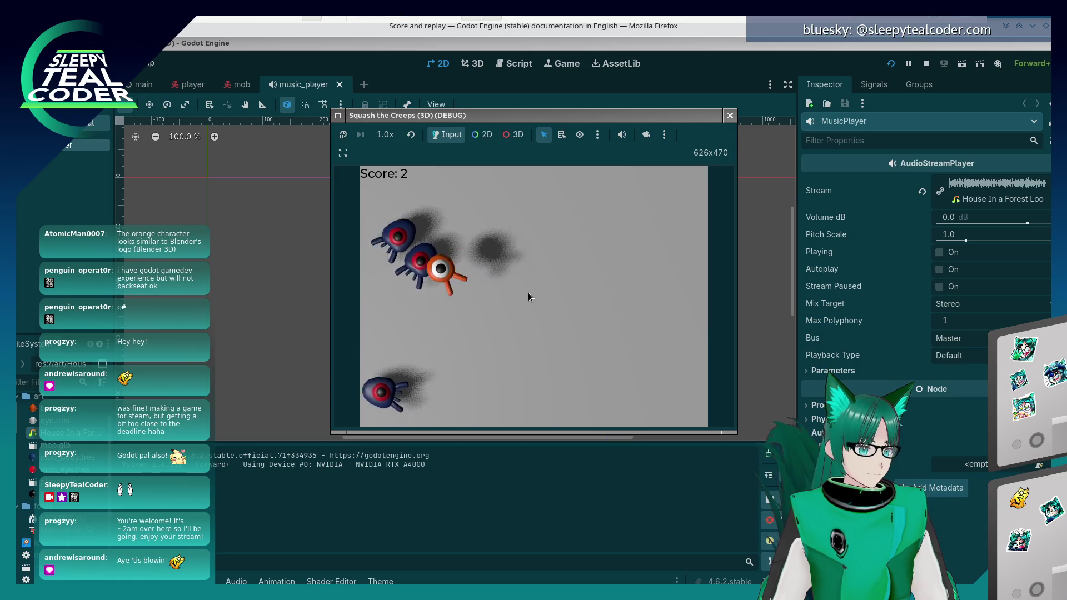
{"action": "key", "text": "Right"}
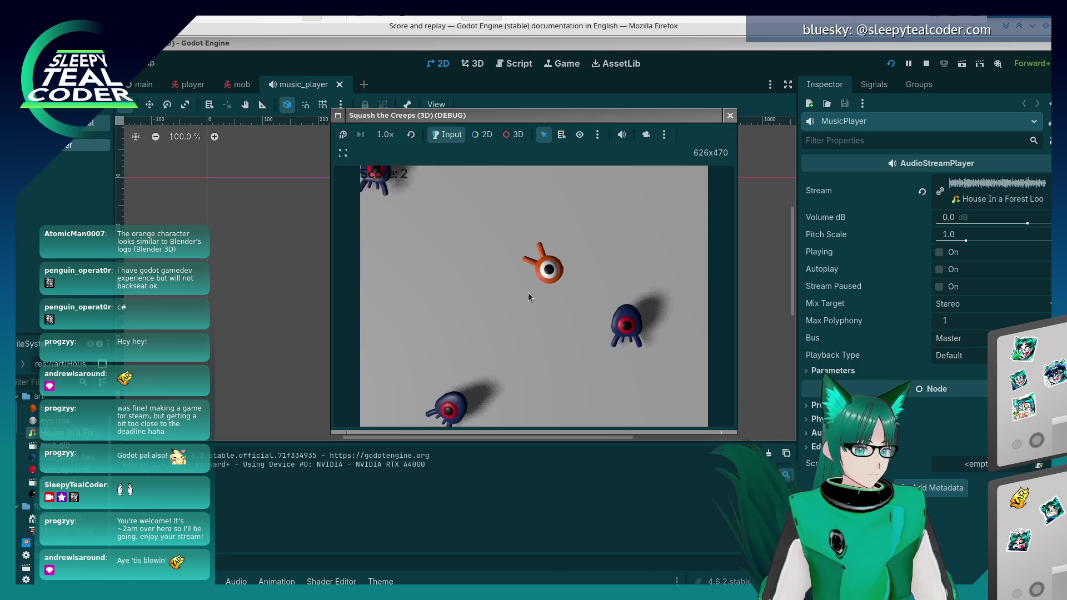
{"action": "key", "text": "Left"}
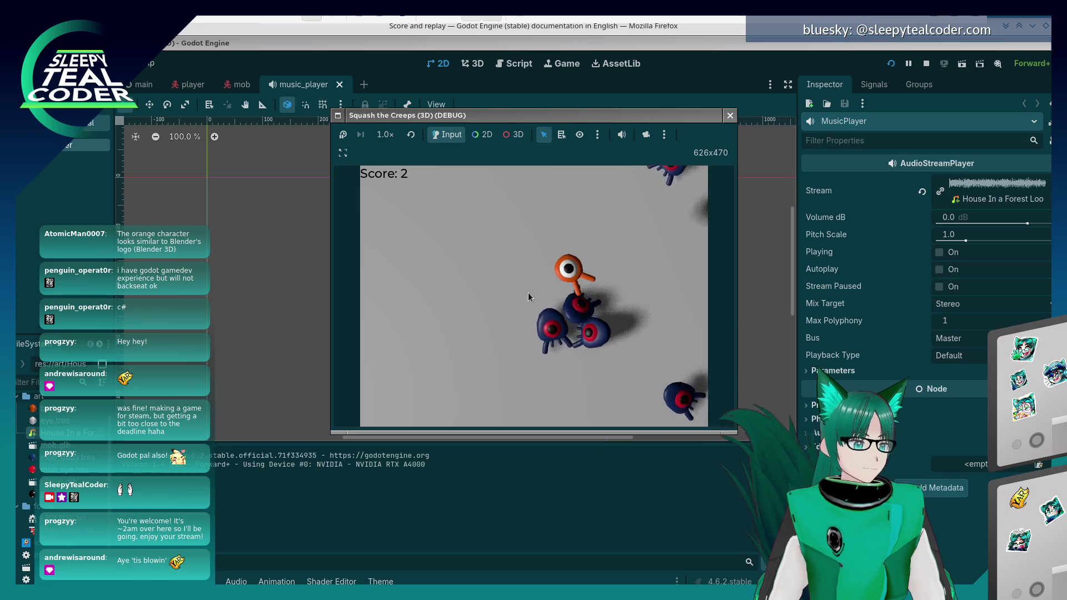
{"action": "key", "text": "Right"}
{"action": "key", "text": "Left"}
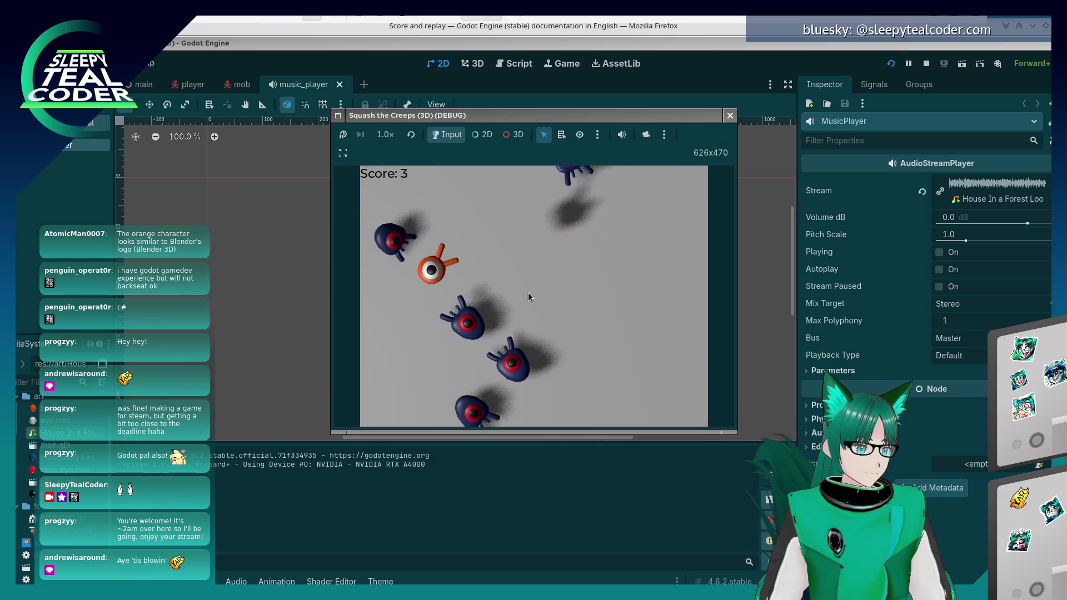
{"action": "key", "text": "Right"}
{"action": "key", "text": "Right"}
{"action": "key", "text": "Left"}
{"action": "key", "text": "Right"}
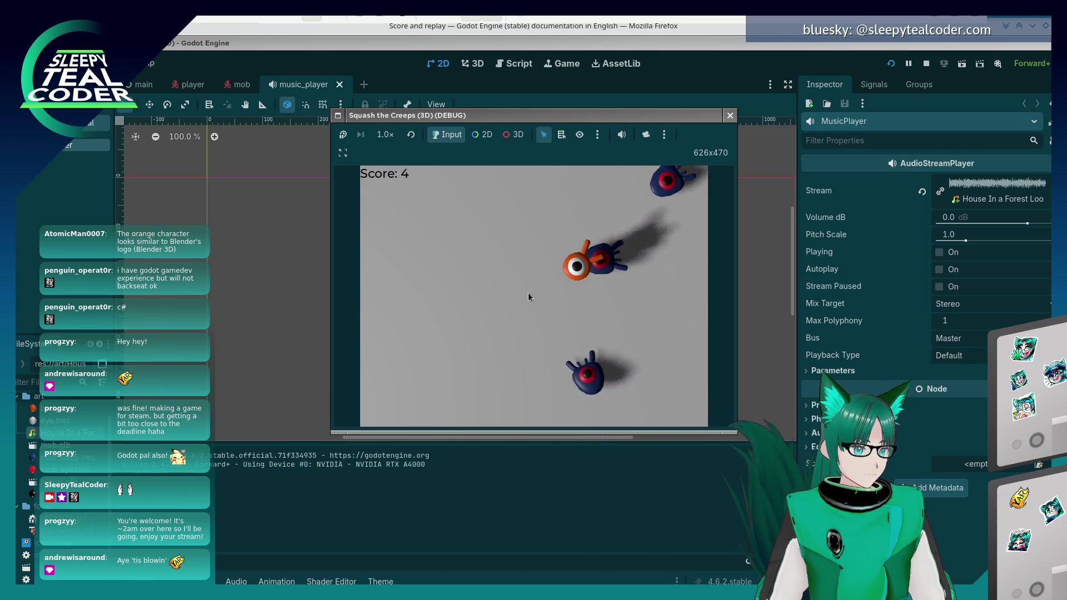
{"action": "key", "text": "Left"}
{"action": "key", "text": "Right"}
{"action": "key", "text": "Left"}
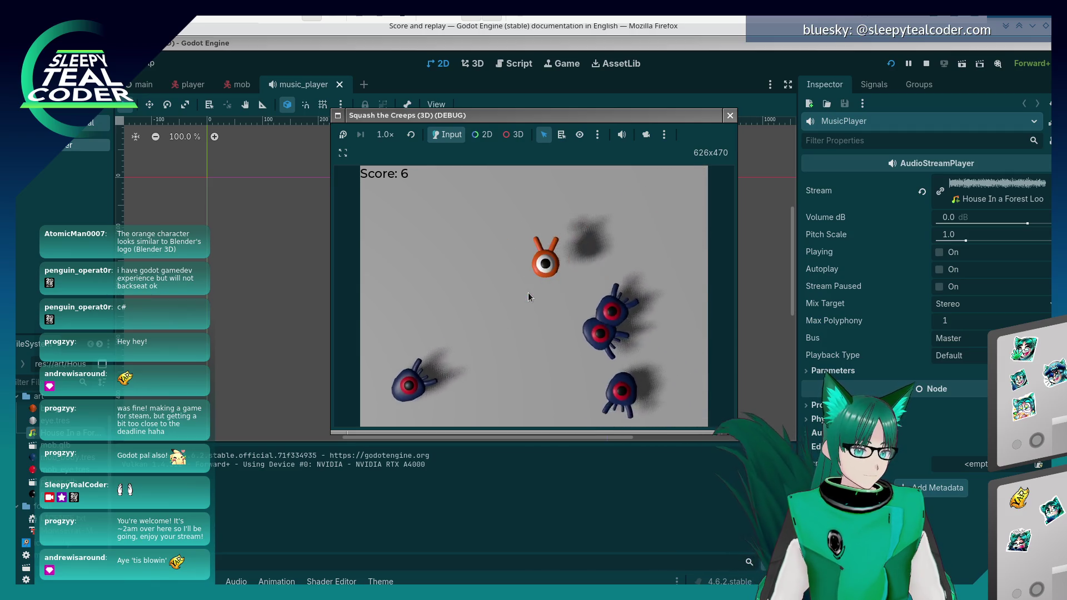
{"action": "key", "text": "Left"}
{"action": "key", "text": "Right"}
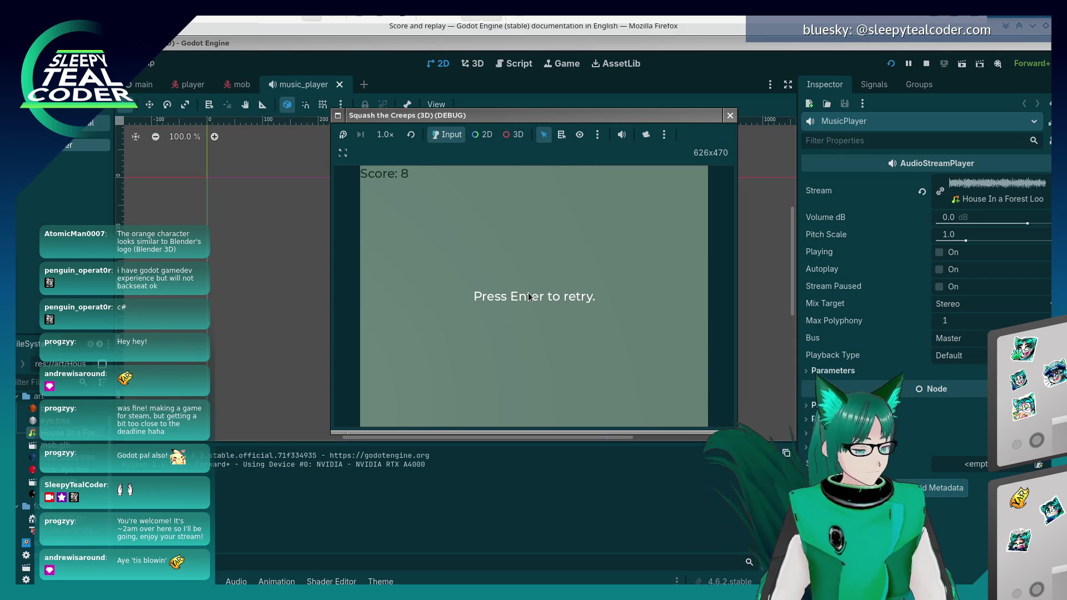
{"action": "key", "text": "Return"}
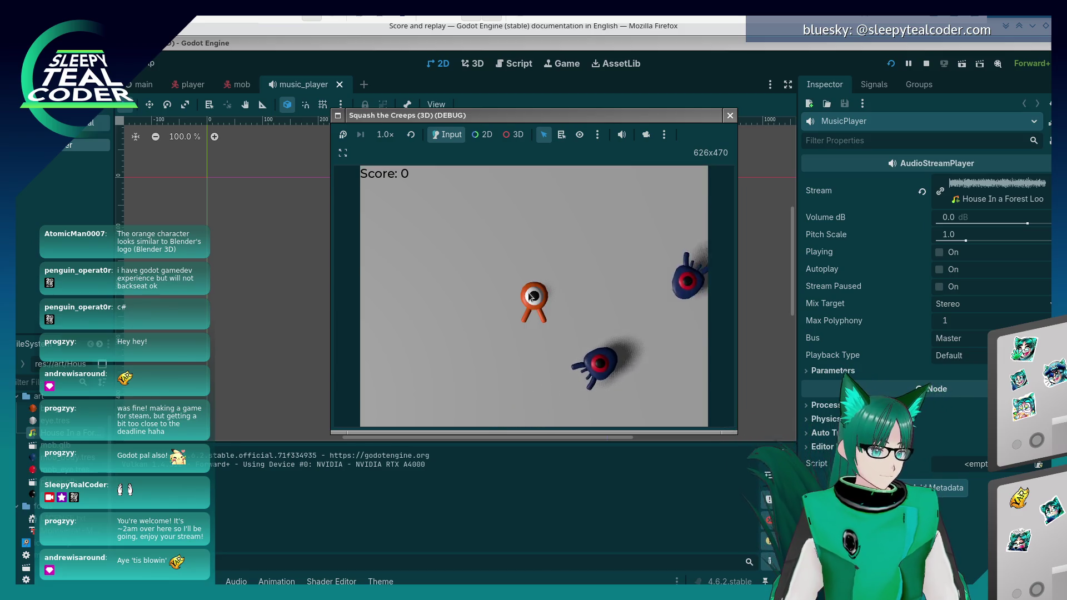
{"action": "key", "text": "F8"}
{"action": "key", "text": "alt+Tab"}
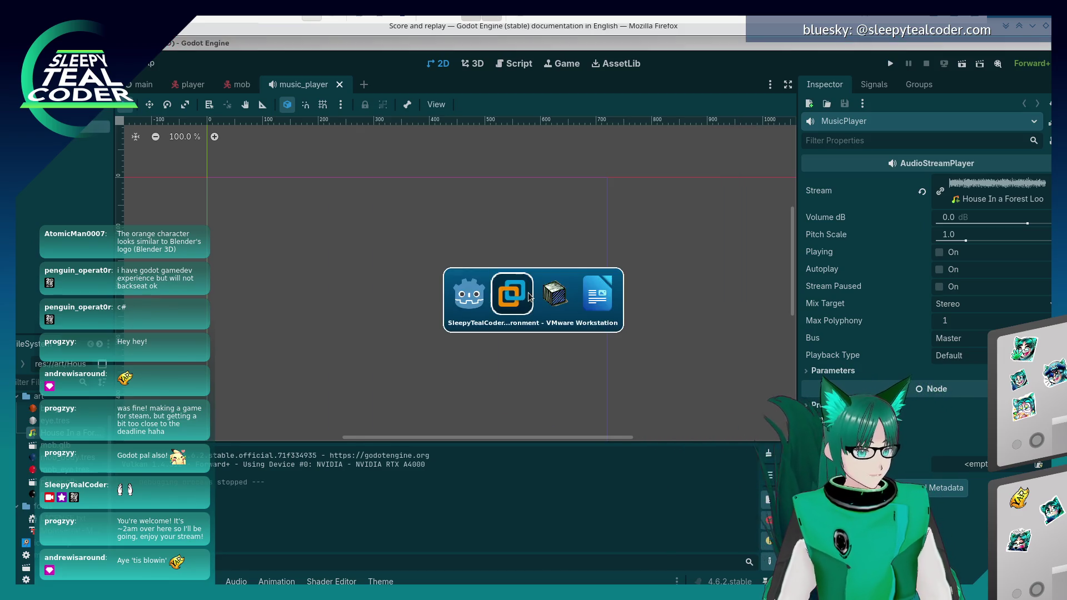
Scroll through the Character animation lesson to the player and mob scripts, then back up.
{"action": "scroll", "coordinate": [529, 297], "scroll_direction": "down", "scroll_amount": 5}
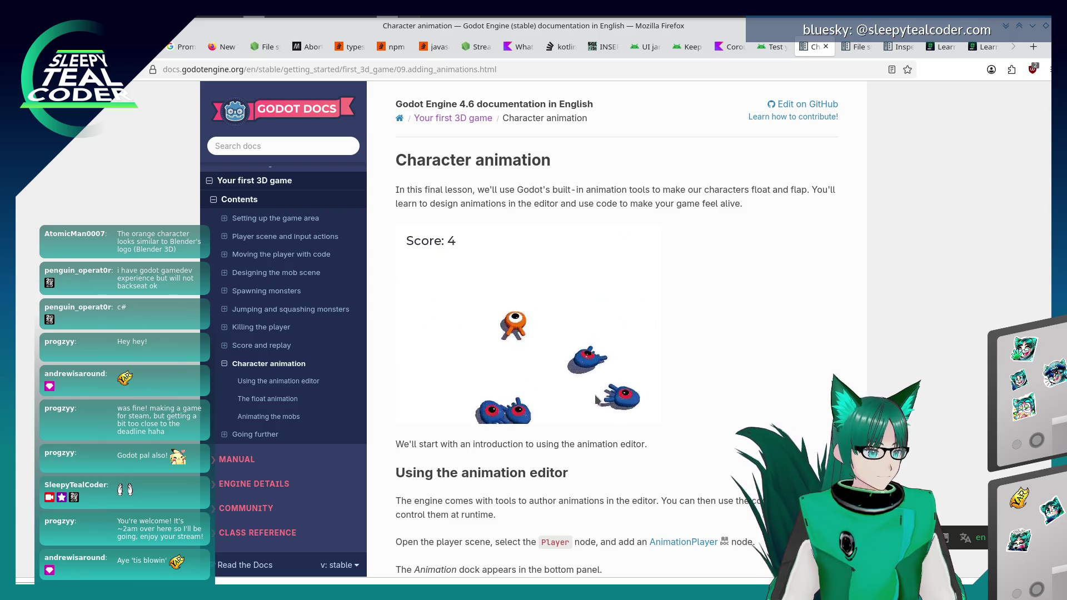
{"action": "scroll", "coordinate": [596, 399], "scroll_direction": "down", "scroll_amount": 10}
{"action": "scroll", "coordinate": [596, 399], "scroll_direction": "down", "scroll_amount": 15}
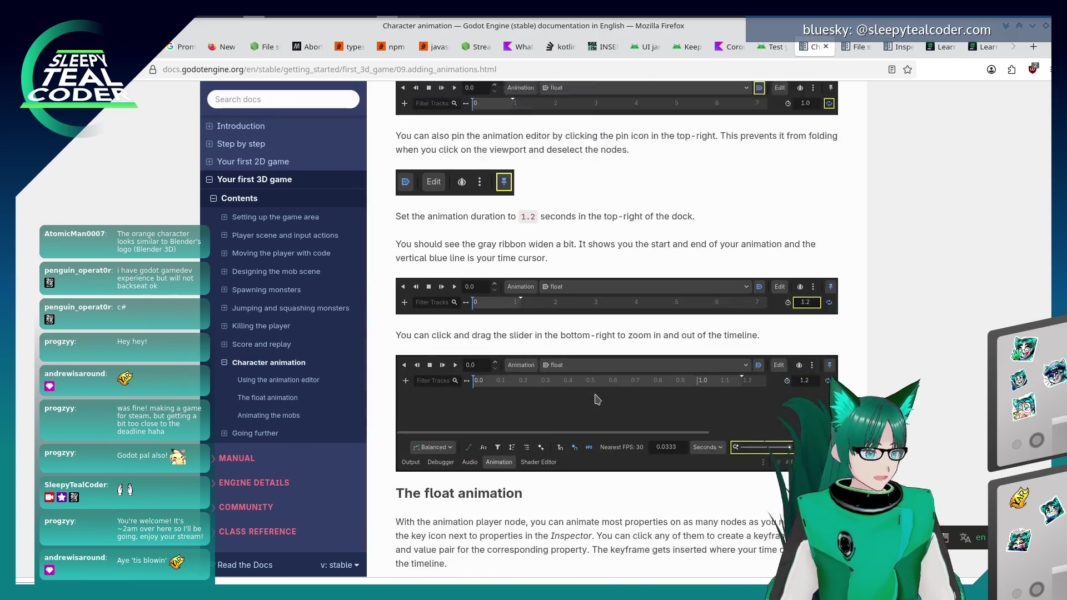
{"action": "scroll", "coordinate": [596, 399], "scroll_direction": "down", "scroll_amount": 4}
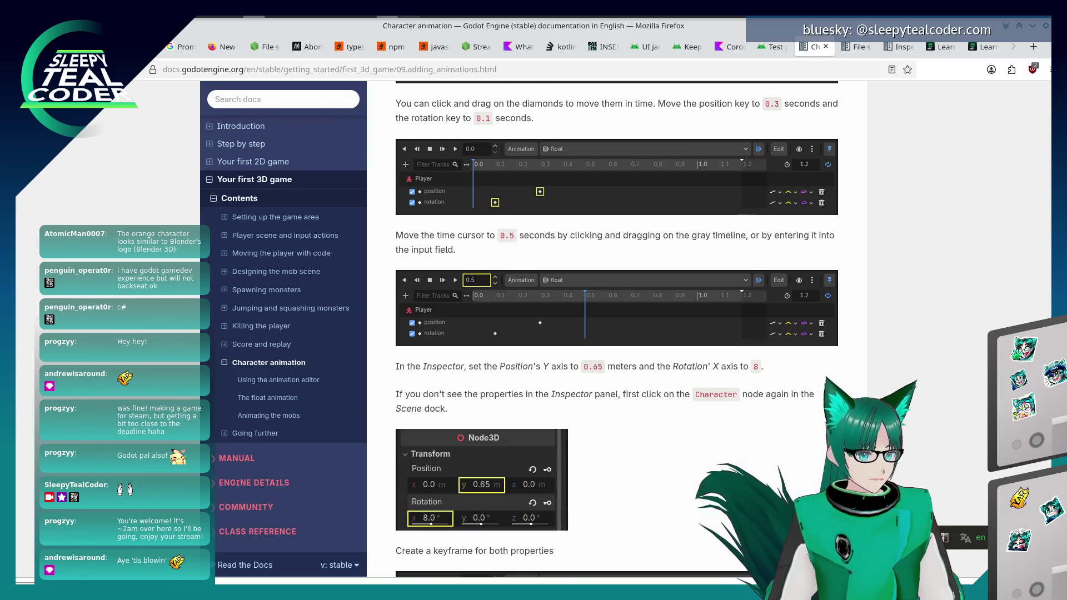
{"action": "scroll", "coordinate": [596, 399], "scroll_direction": "down", "scroll_amount": 20}
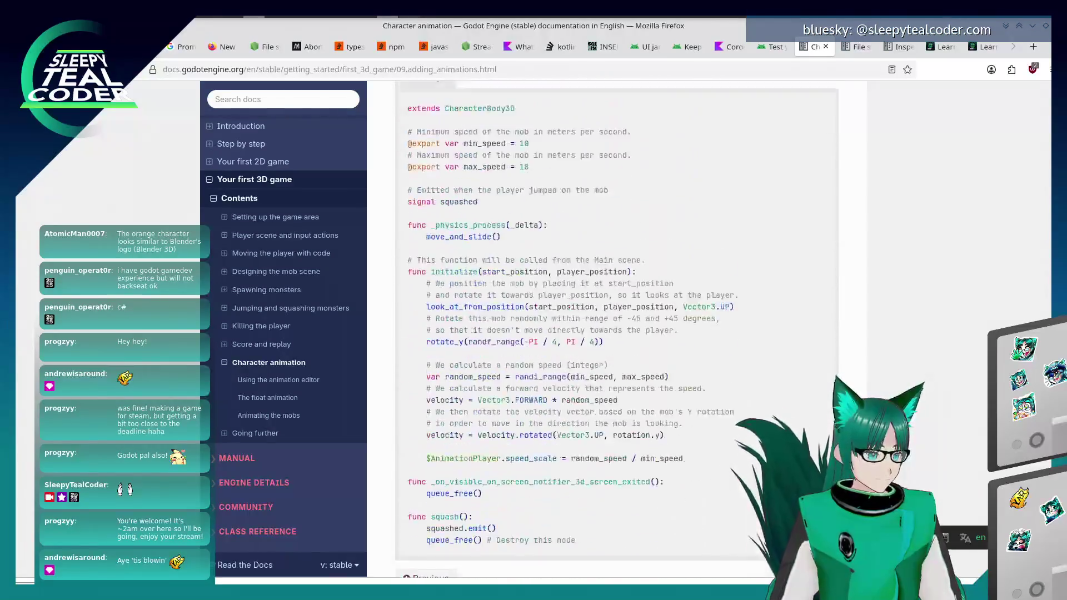
{"action": "scroll", "coordinate": [596, 399], "scroll_direction": "up", "scroll_amount": 20}
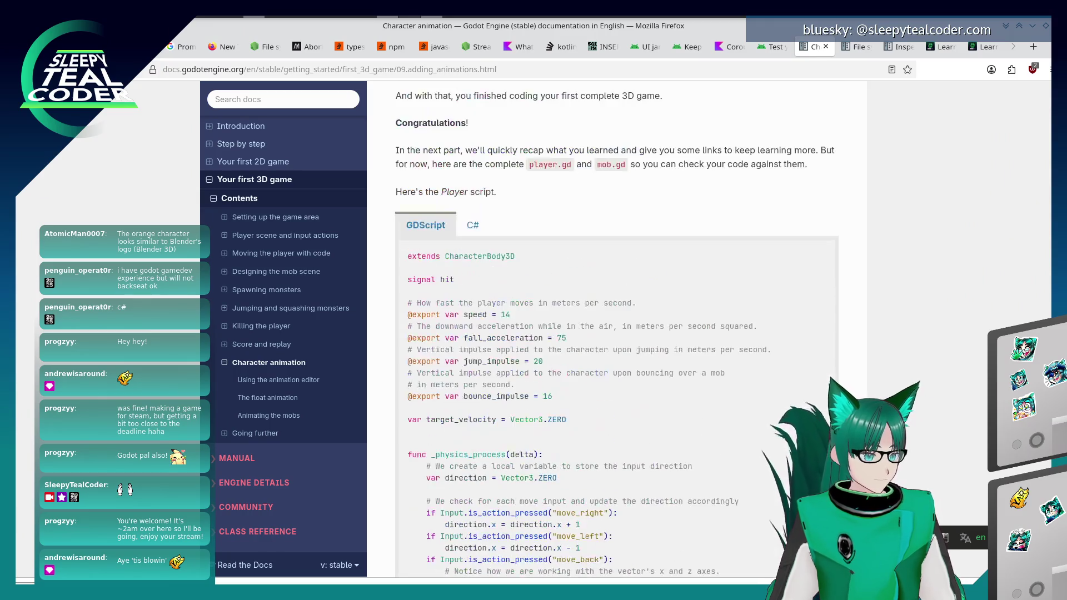
{"action": "scroll", "coordinate": [893, 353], "scroll_direction": "up", "scroll_amount": 15}
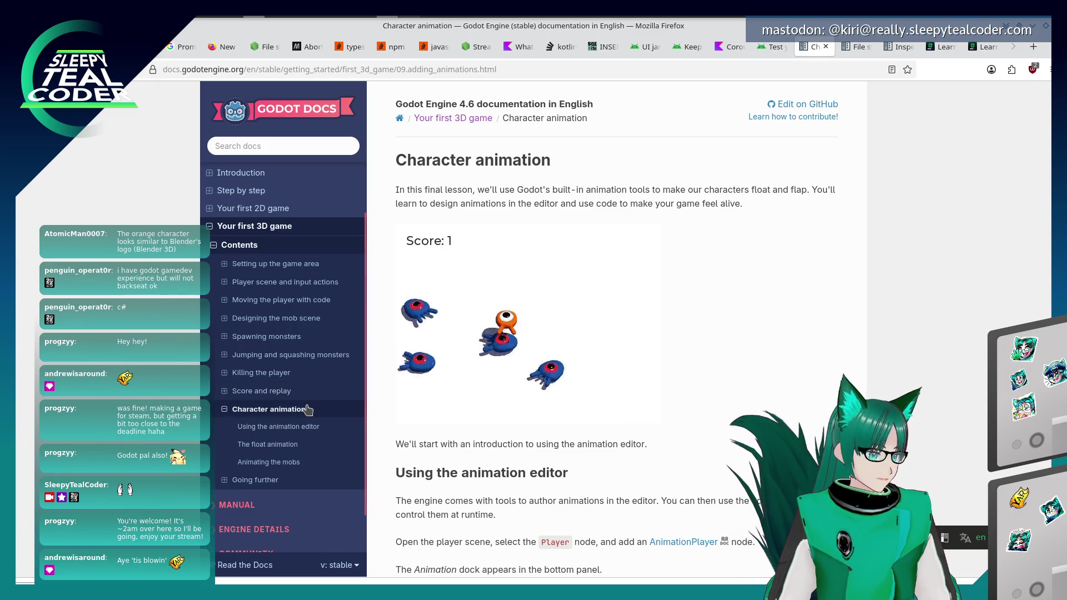
{"action": "scroll", "coordinate": [292, 439], "scroll_direction": "down", "scroll_amount": 2}
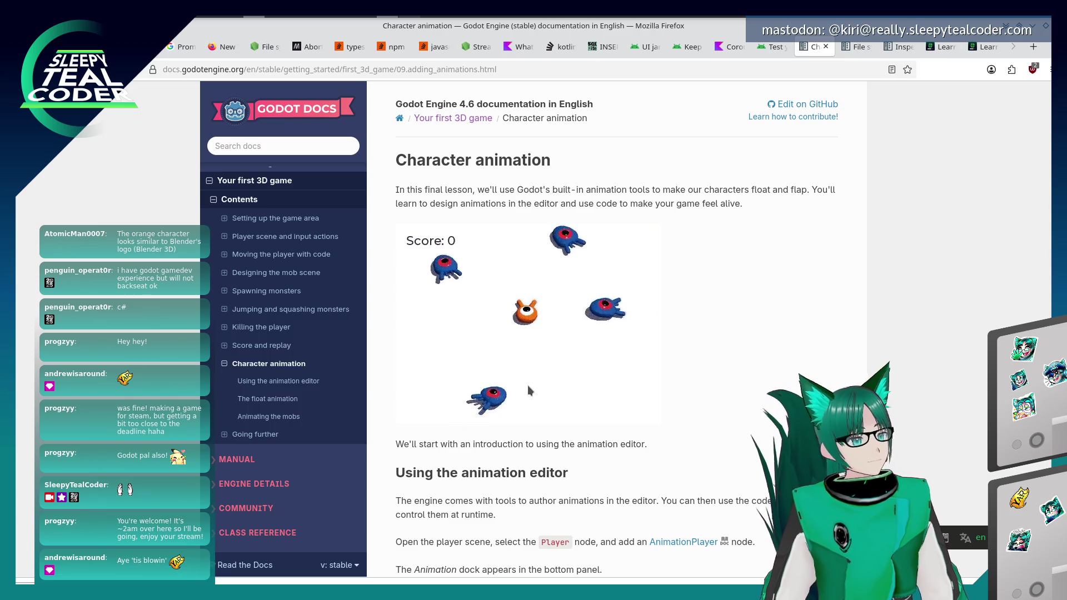
{"action": "scroll", "coordinate": [537, 364], "scroll_direction": "down", "scroll_amount": 15}
{"action": "scroll", "coordinate": [537, 365], "scroll_direction": "down", "scroll_amount": 9}
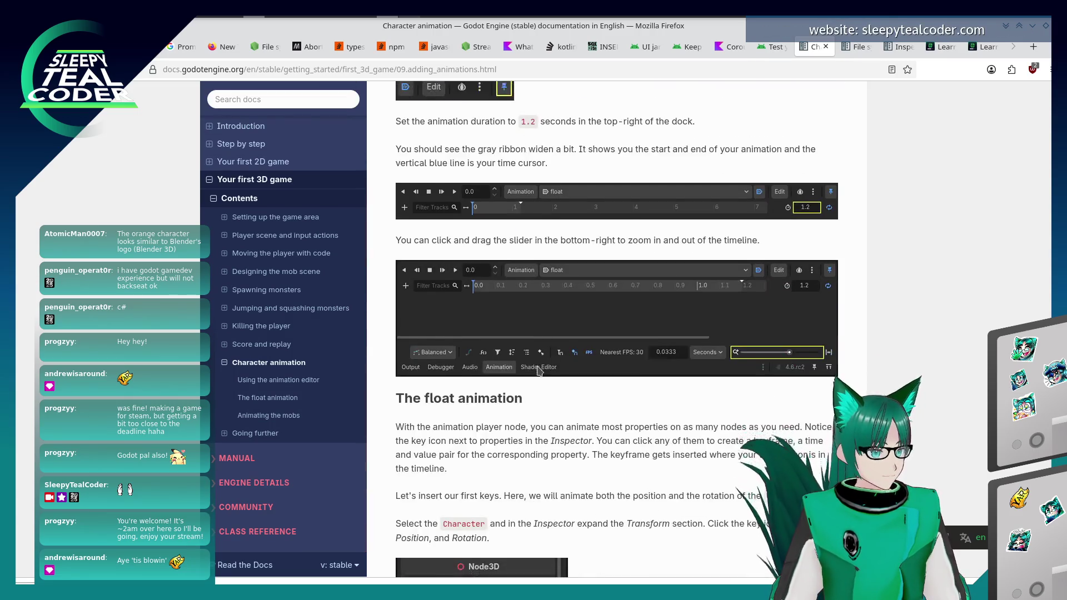
{"action": "scroll", "coordinate": [544, 358], "scroll_direction": "down", "scroll_amount": 5}
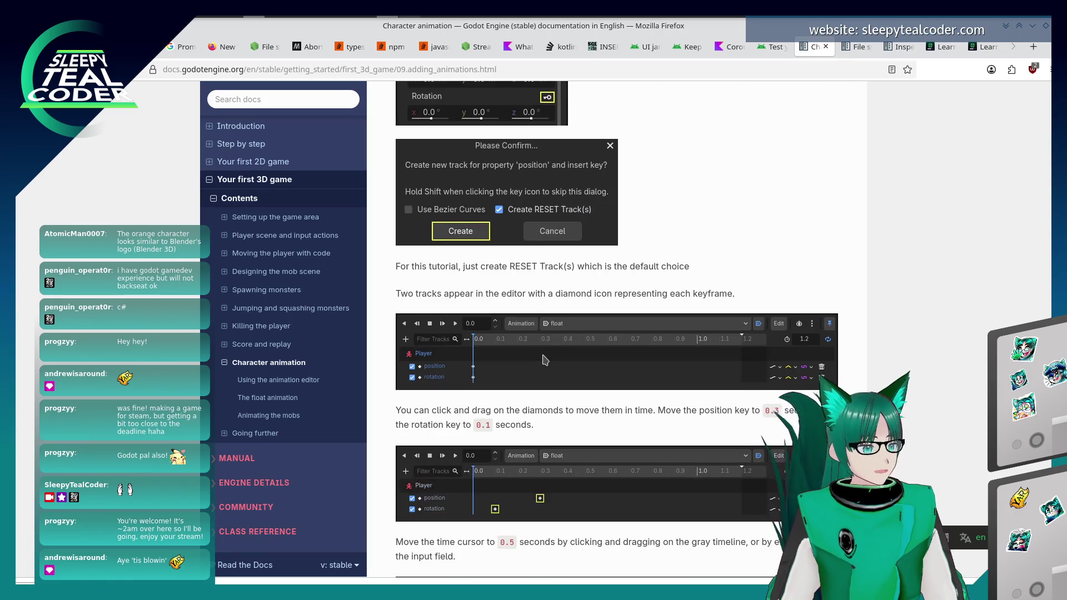
{"action": "scroll", "coordinate": [545, 360], "scroll_direction": "up", "scroll_amount": 20}
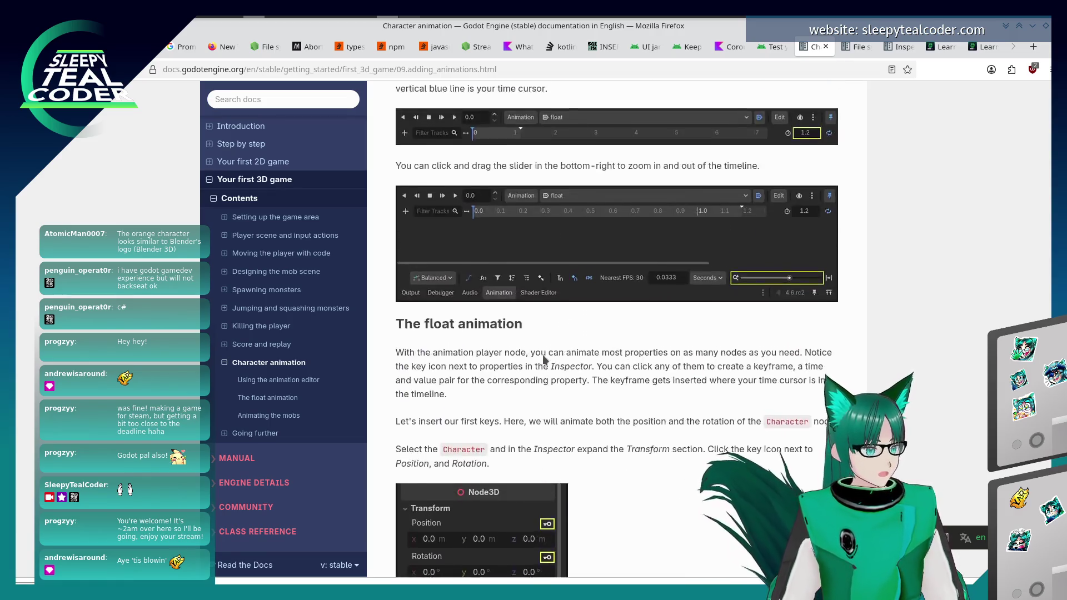
{"action": "scroll", "coordinate": [545, 360], "scroll_direction": "up", "scroll_amount": 3}
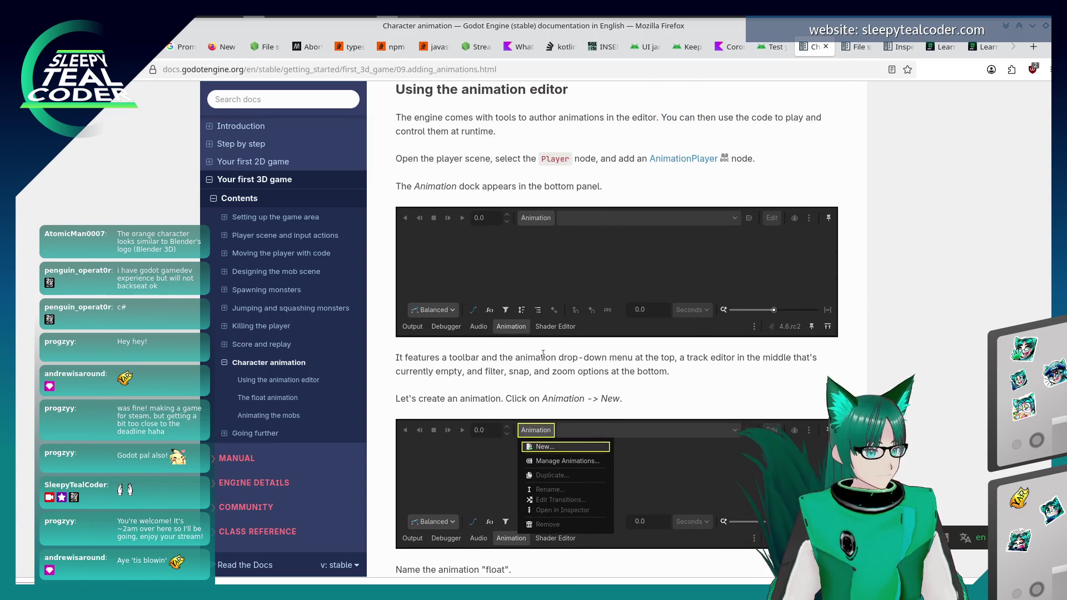
{"action": "scroll", "coordinate": [543, 355], "scroll_direction": "up", "scroll_amount": 4}
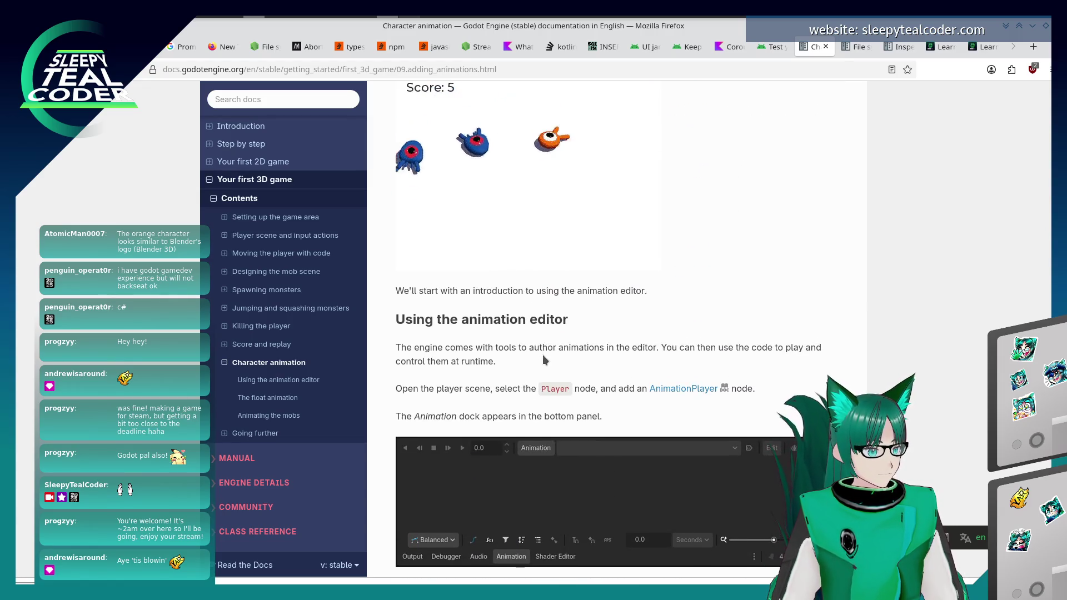
{"action": "scroll", "coordinate": [533, 362], "scroll_direction": "up", "scroll_amount": 3}
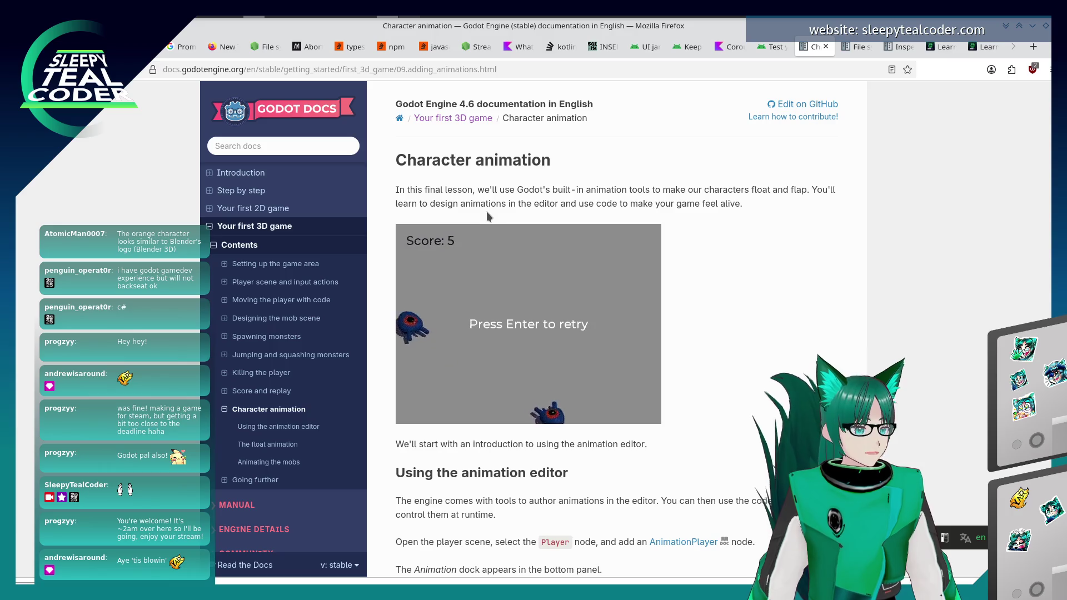
{"action": "key", "text": "ctrl+t"}
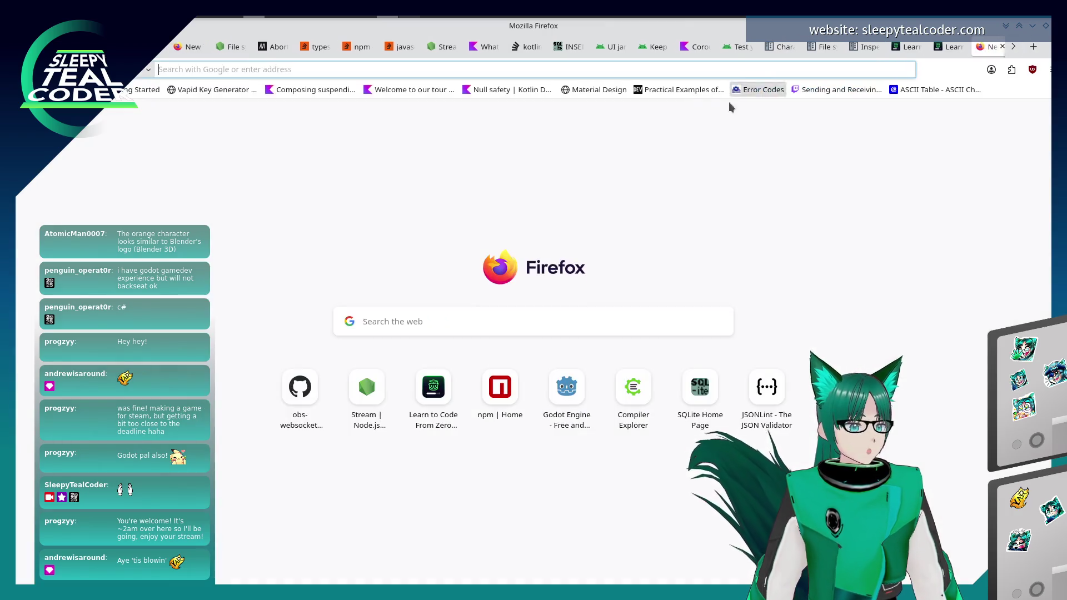
Search 'Godot Typescript bindings' and open the godotjs/GodotJS GitHub repository.
{"action": "type", "text": "Godot T"}
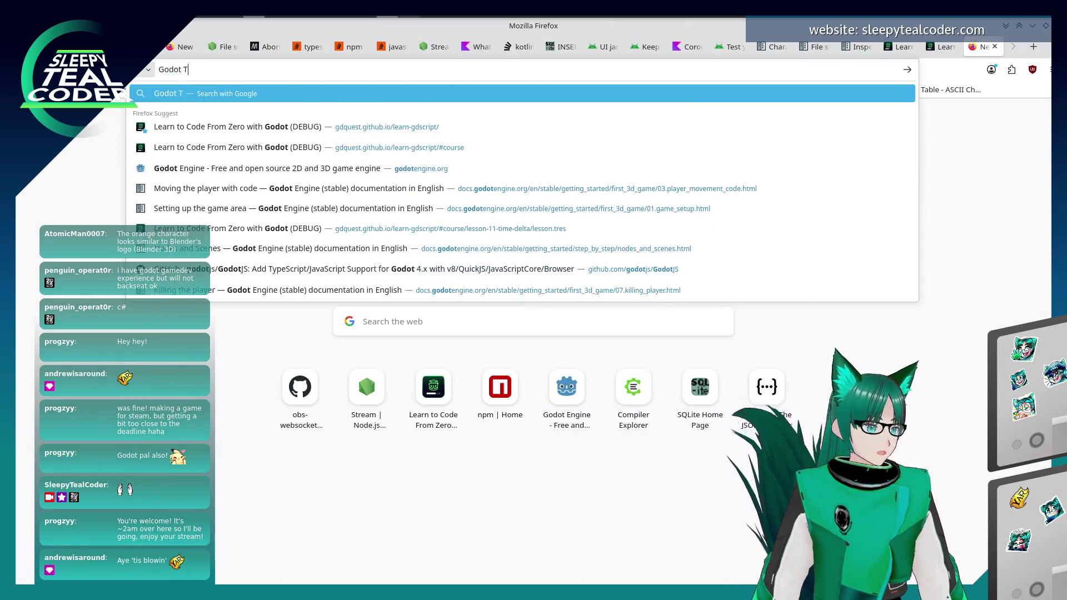
{"action": "type", "text": "ypescript bindings"}
{"action": "key", "text": "Return"}
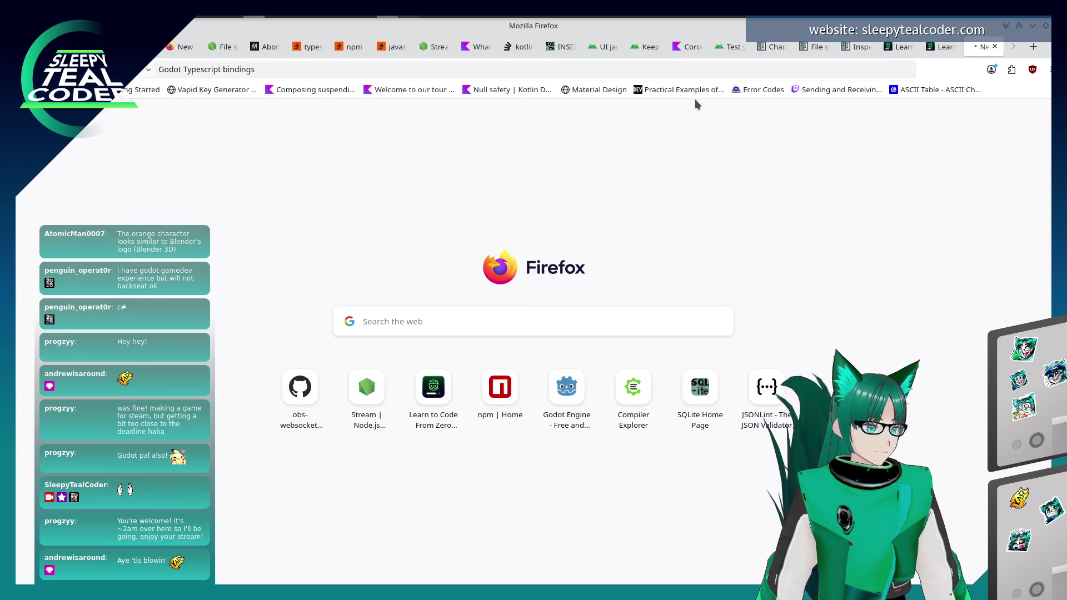
{"action": "left_click", "coordinate": [331, 203]}
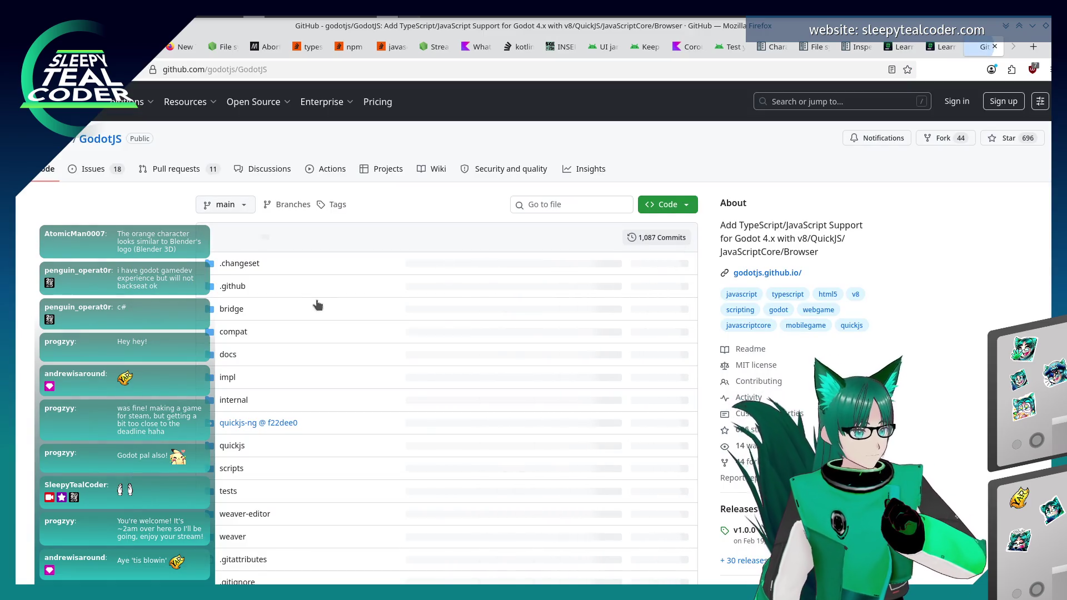
{"action": "scroll", "coordinate": [178, 332], "scroll_direction": "down", "scroll_amount": 4}
{"action": "scroll", "coordinate": [179, 332], "scroll_direction": "down", "scroll_amount": 15}
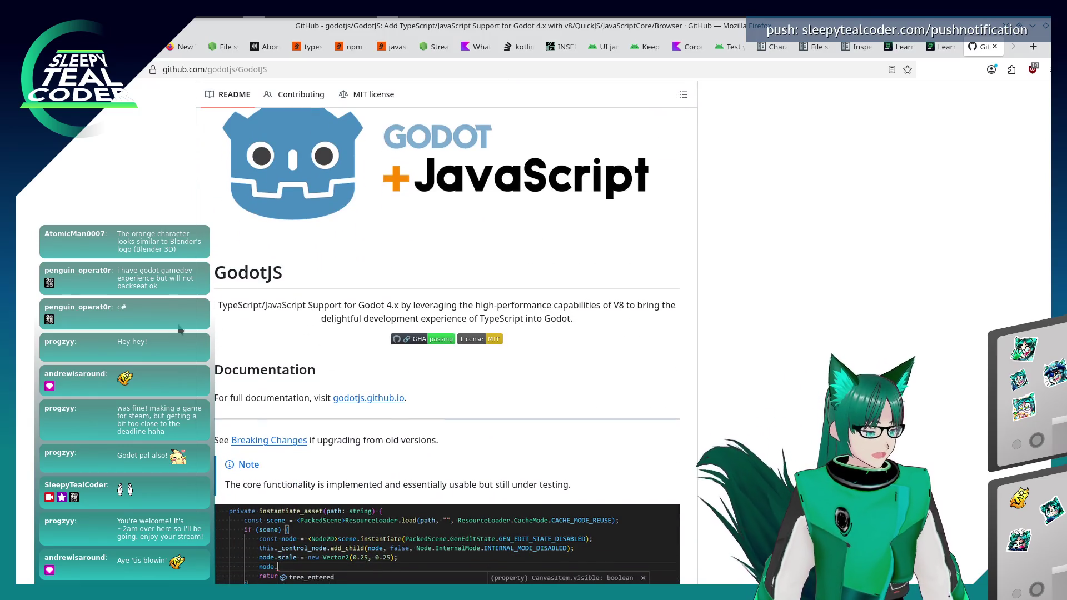
{"action": "scroll", "coordinate": [179, 331], "scroll_direction": "down", "scroll_amount": 3}
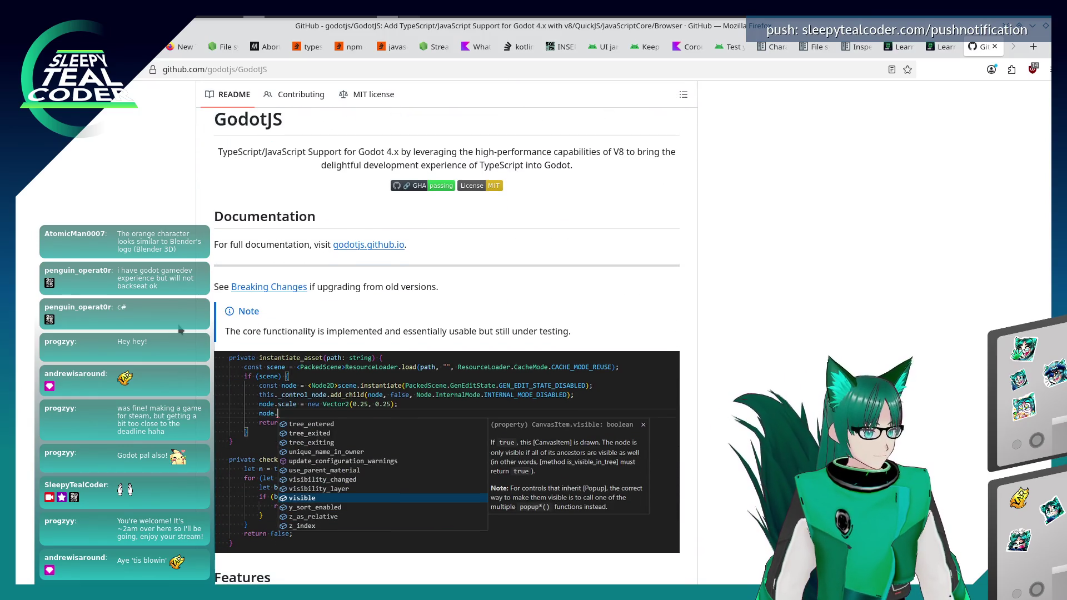
{"action": "scroll", "coordinate": [178, 325], "scroll_direction": "down", "scroll_amount": 3}
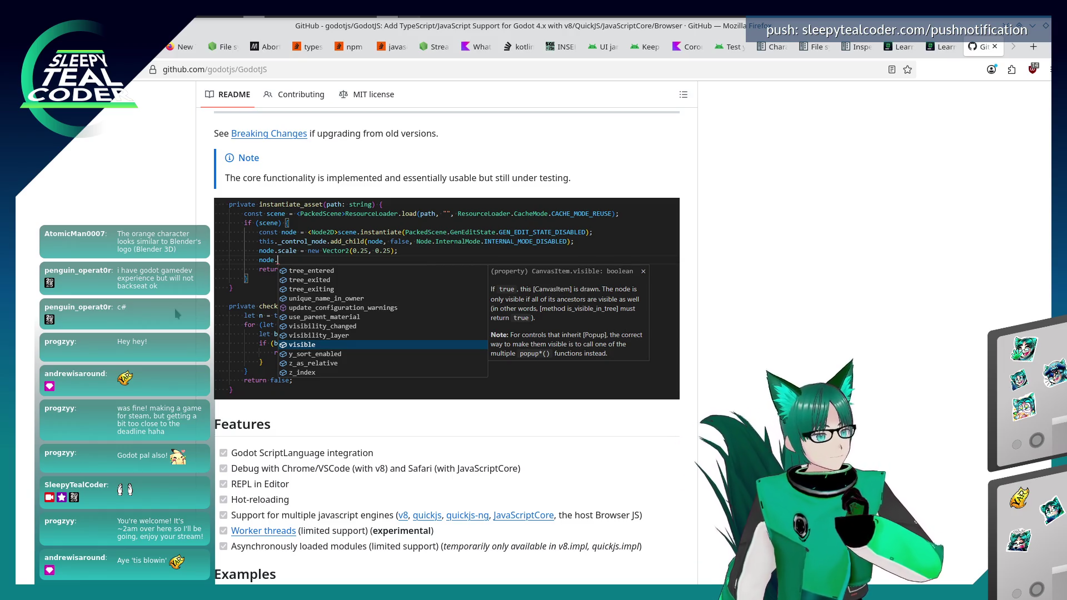
{"action": "scroll", "coordinate": [220, 396], "scroll_direction": "up", "scroll_amount": 3}
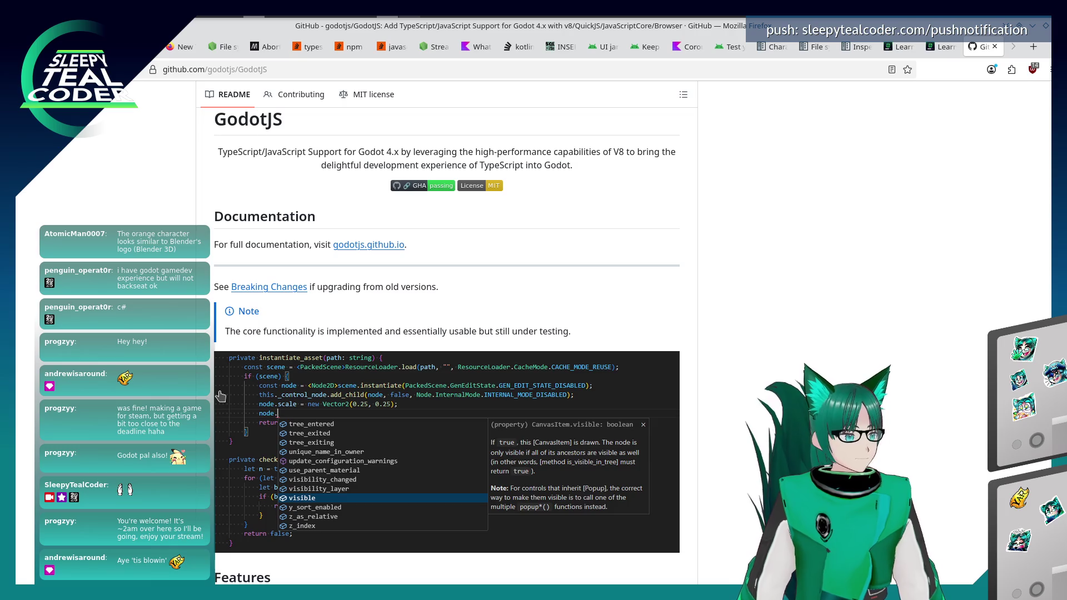
{"action": "scroll", "coordinate": [220, 396], "scroll_direction": "down", "scroll_amount": 8}
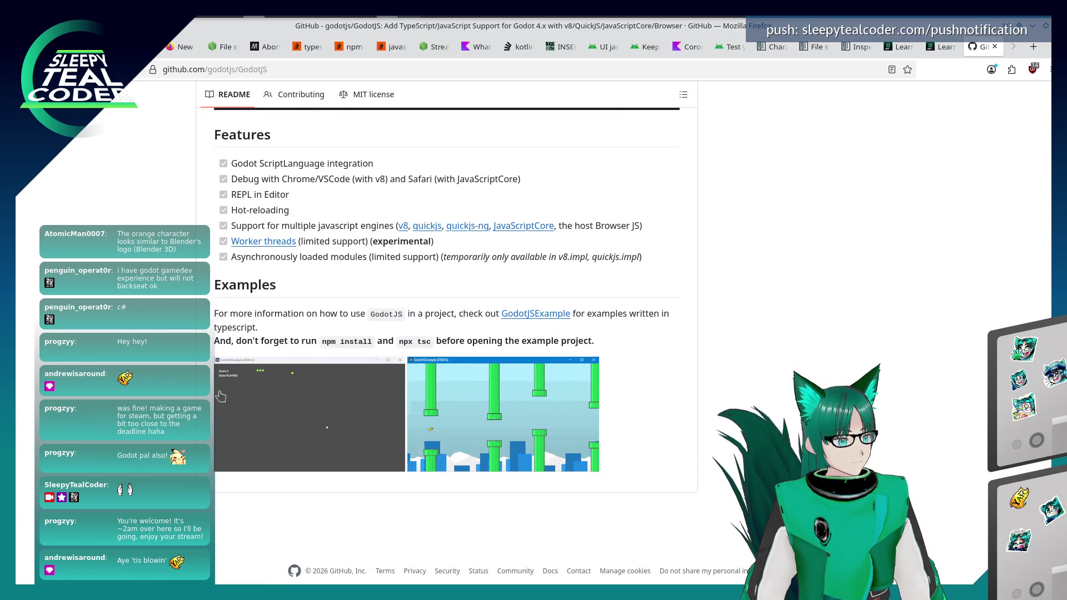
{"action": "scroll", "coordinate": [221, 396], "scroll_direction": "up", "scroll_amount": 5}
{"action": "scroll", "coordinate": [221, 396], "scroll_direction": "up", "scroll_amount": 6}
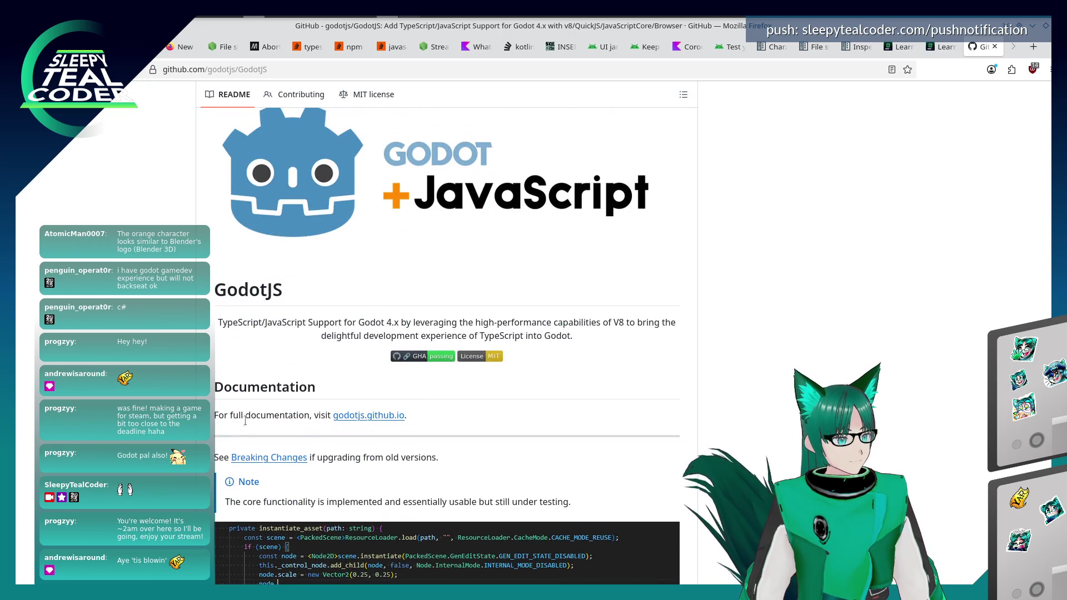
{"action": "scroll", "coordinate": [395, 437], "scroll_direction": "up", "scroll_amount": 3}
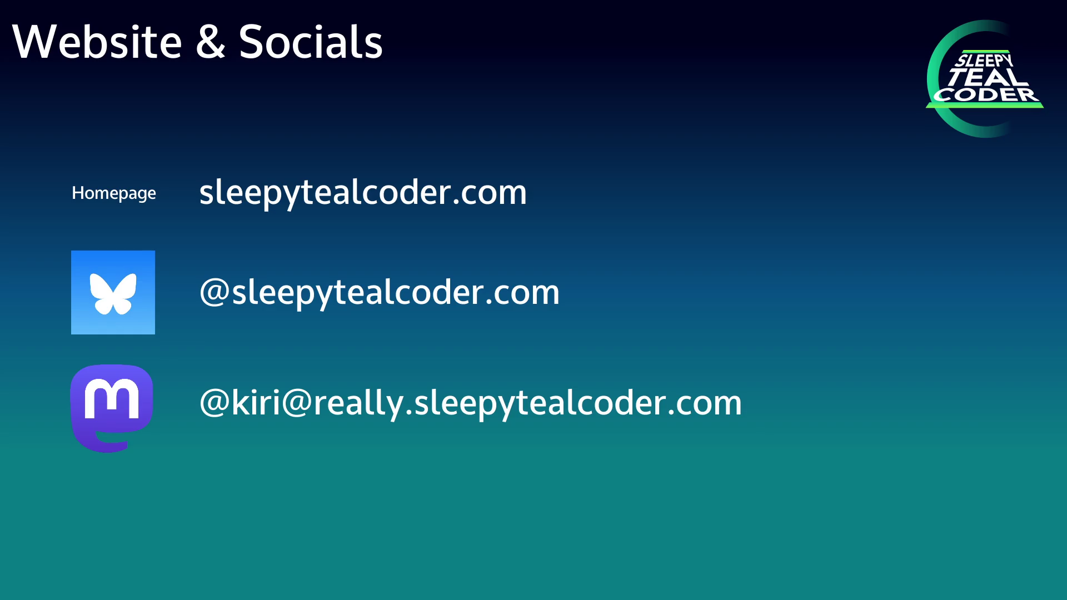
Advance the slideshow from Website & Socials to the slide showing four supporters' avatars.
{"action": "key", "text": "Right"}
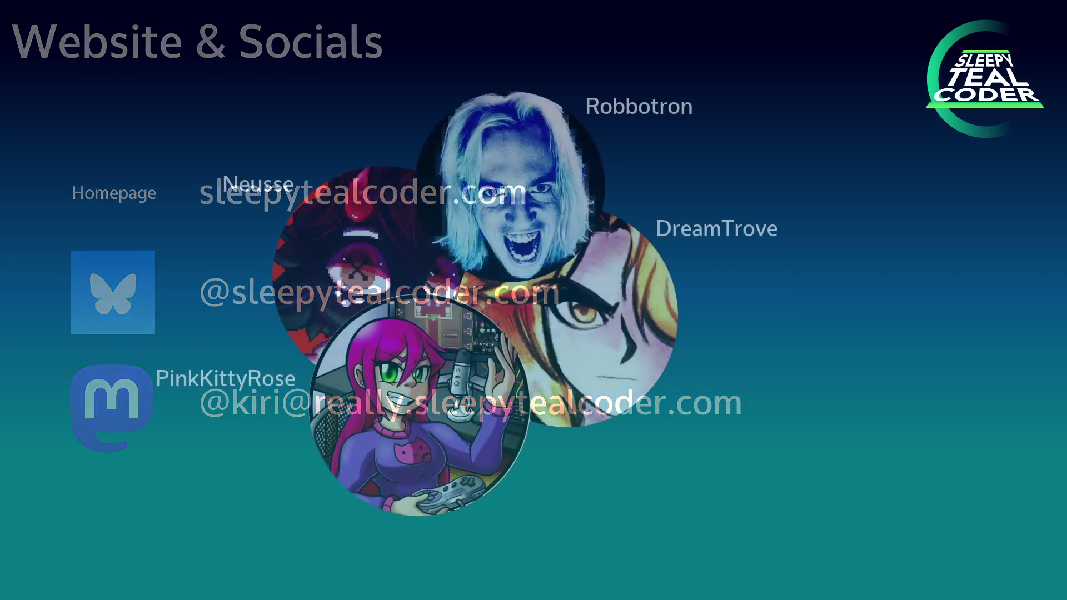